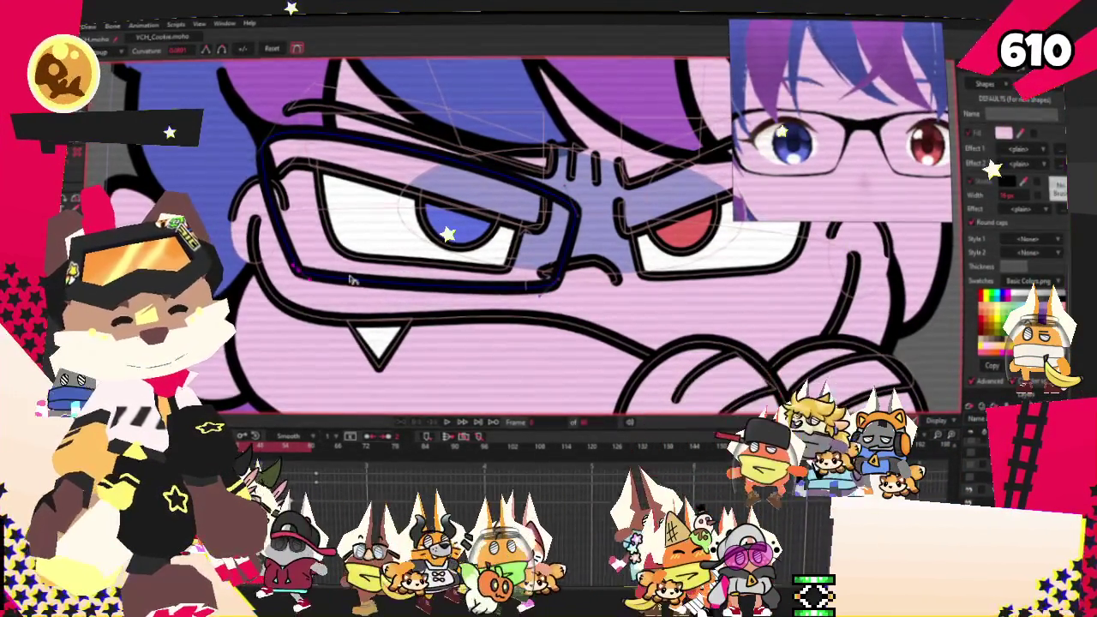
Zoom in and out on the character while switching to Select Points, then the Freehand brush.
scroll(413, 176, up, 2)
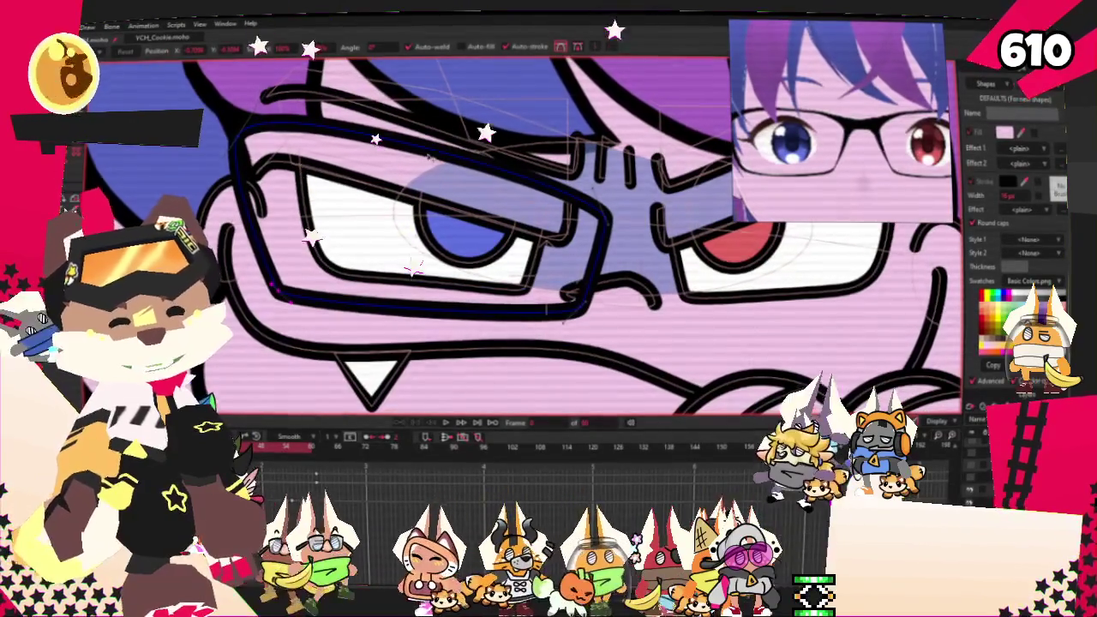
scroll(421, 164, down, 3)
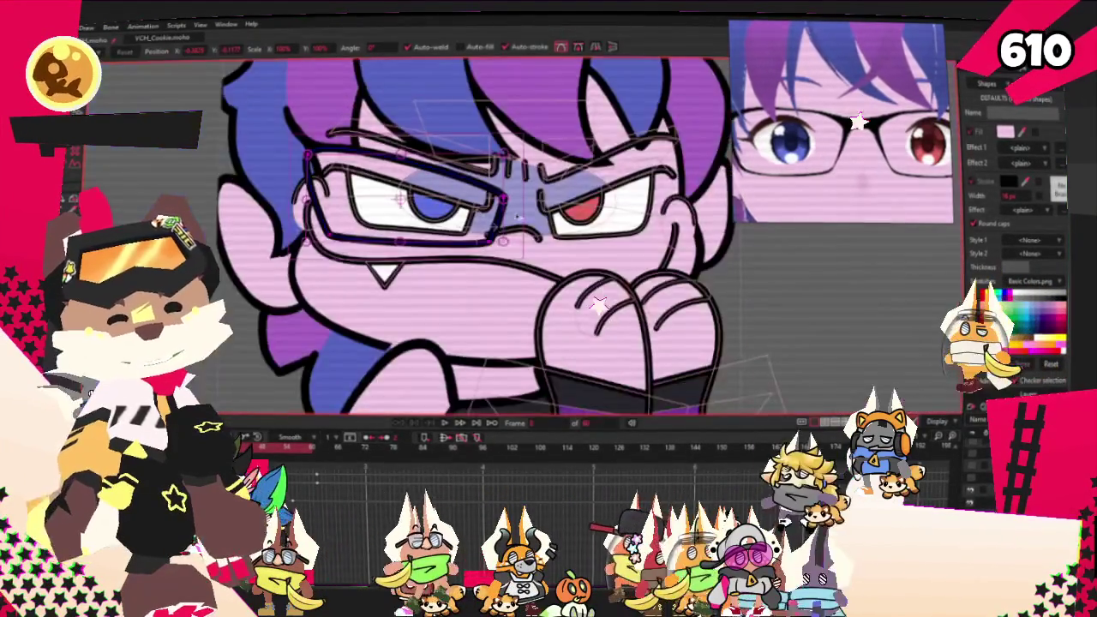
scroll(518, 212, up, 3)
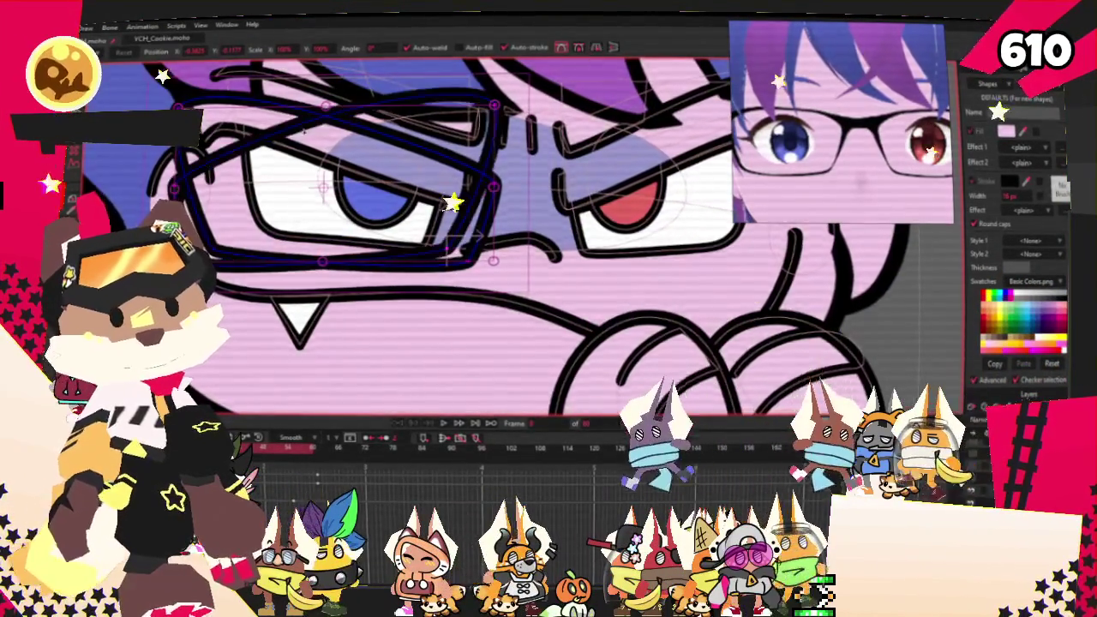
scroll(438, 150, down, 1)
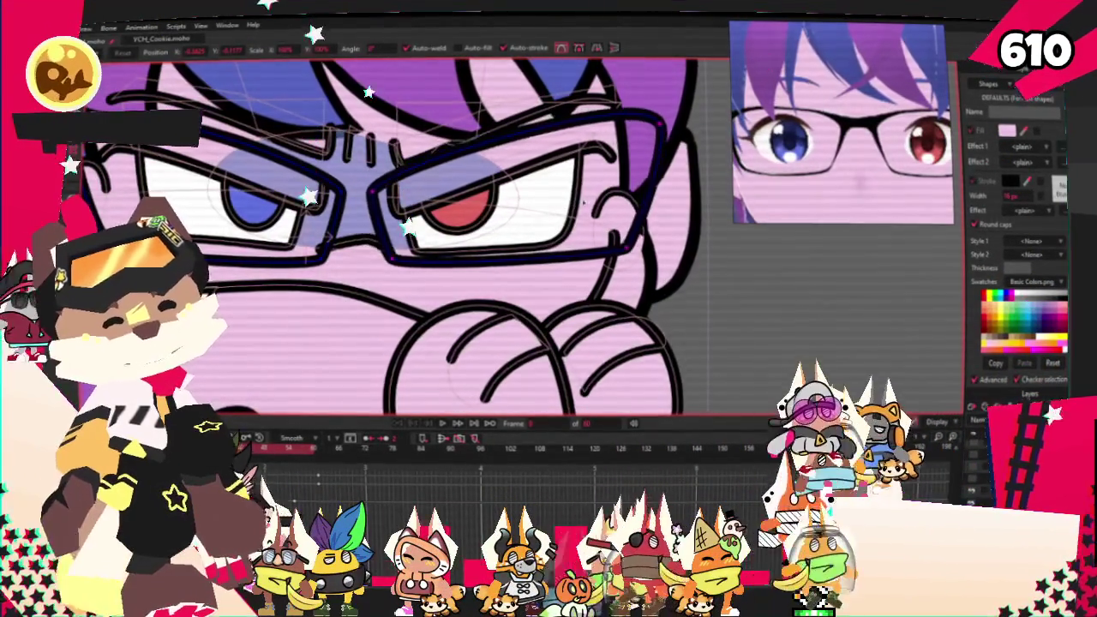
scroll(405, 209, up, 2)
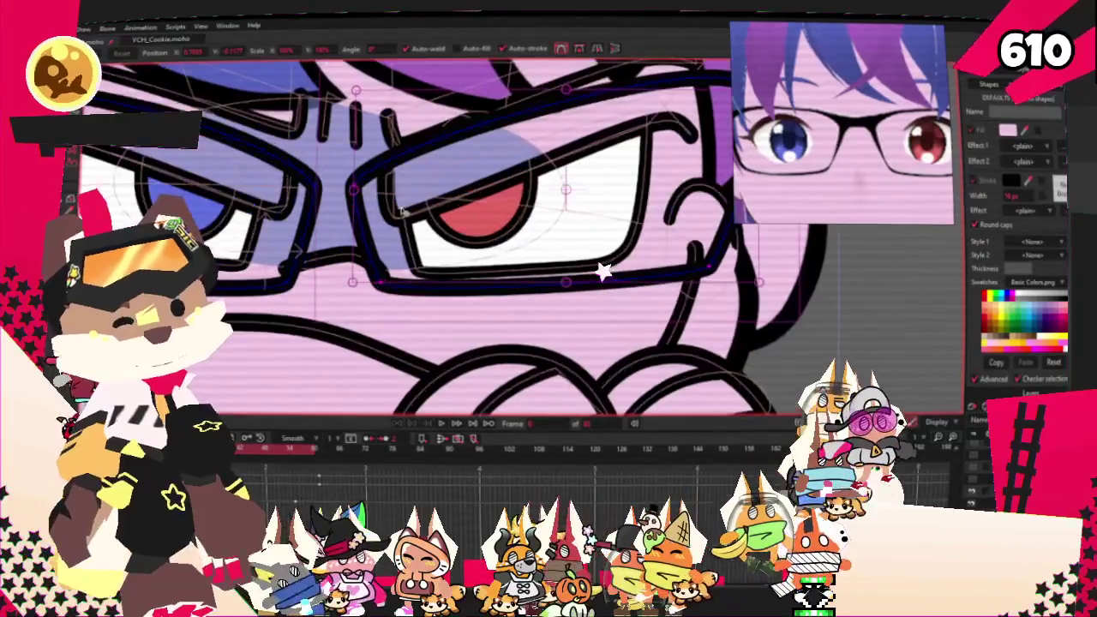
scroll(353, 210, down, 1)
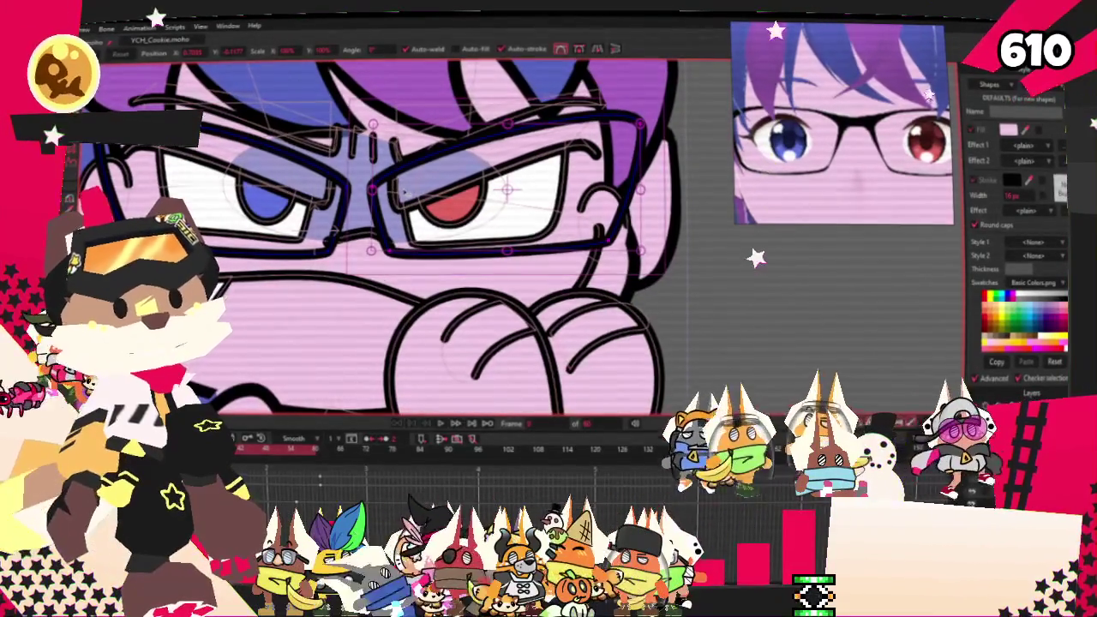
scroll(376, 229, down, 1)
scroll(454, 244, down, 2)
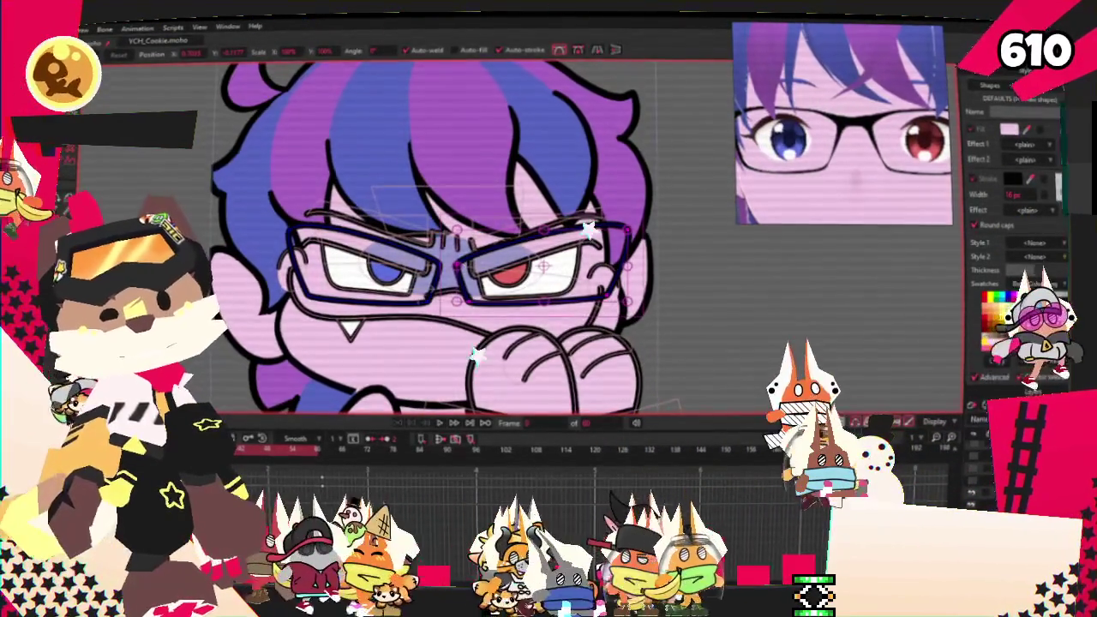
key(g)
scroll(278, 221, up, 2)
key(f)
Keep zooming around the canvas and switch to the Transform Points tool.
scroll(549, 360, up, 1)
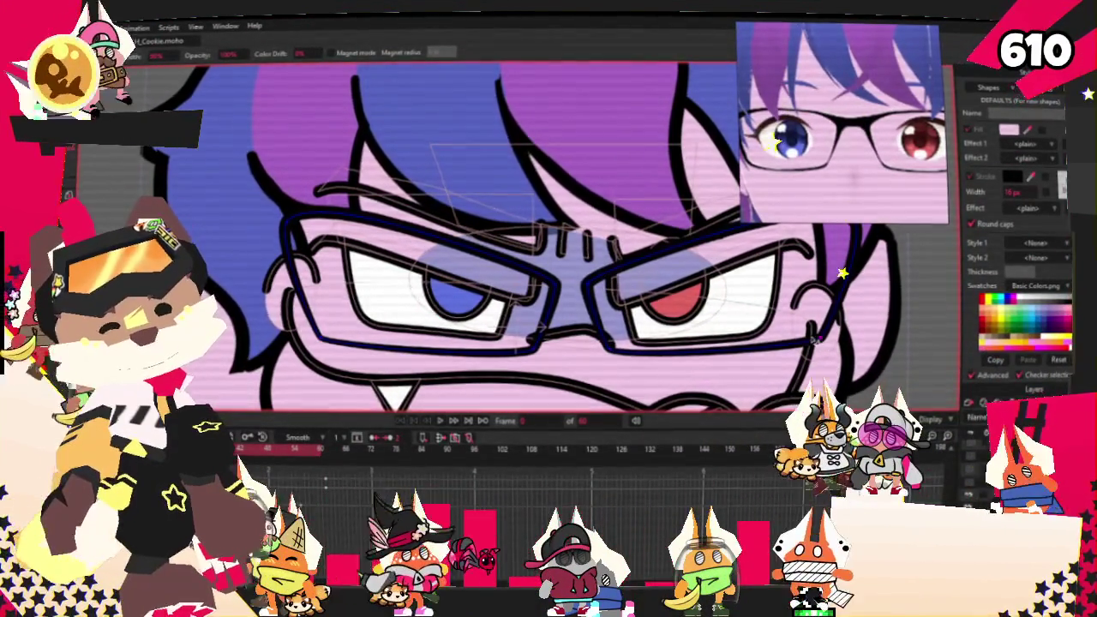
scroll(560, 306, down, 2)
scroll(648, 317, up, 2)
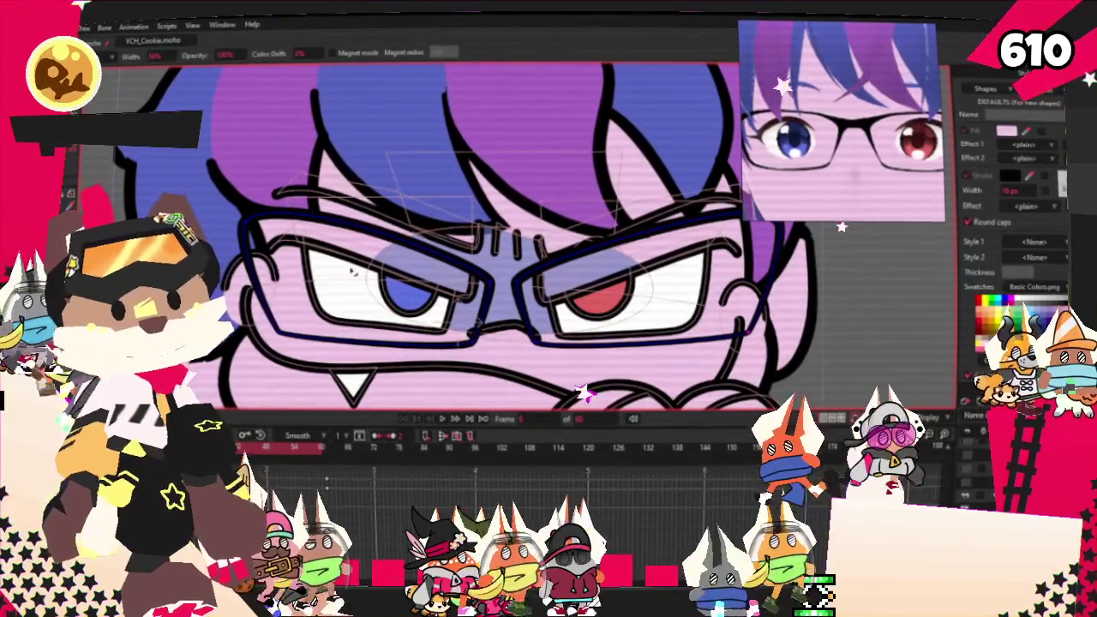
key(t)
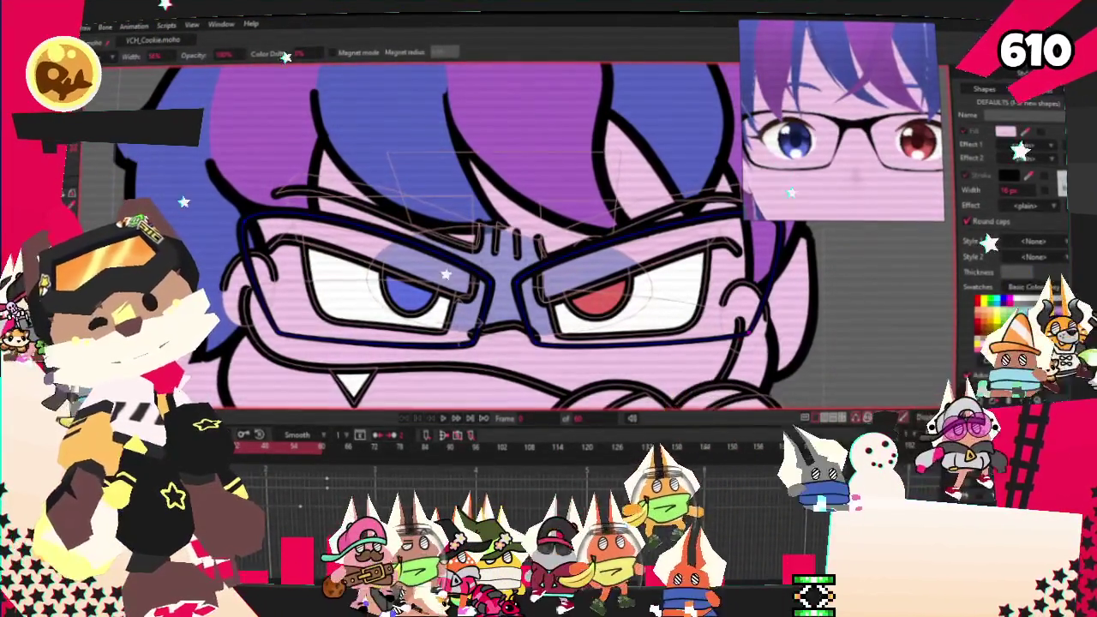
scroll(448, 318, up, 2)
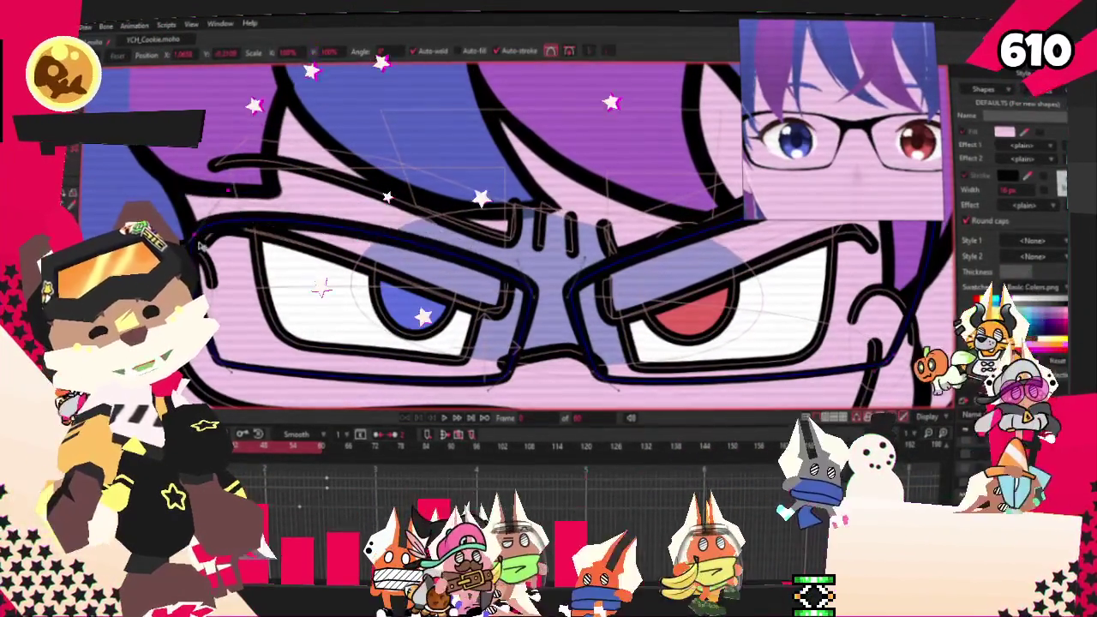
scroll(514, 257, down, 2)
scroll(514, 257, up, 2)
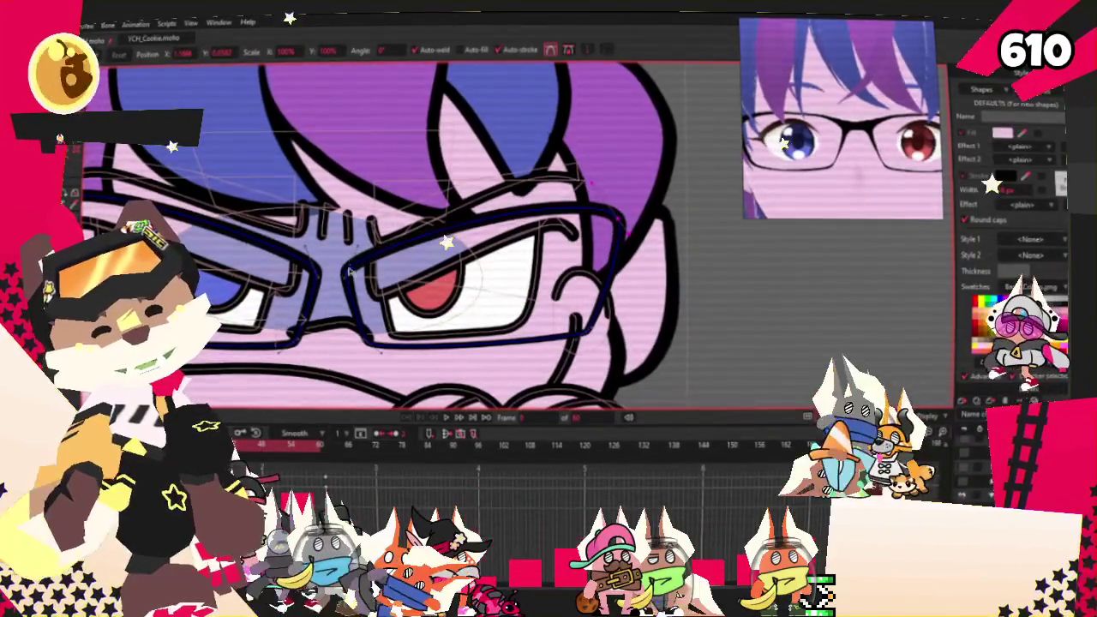
scroll(347, 297, up, 2)
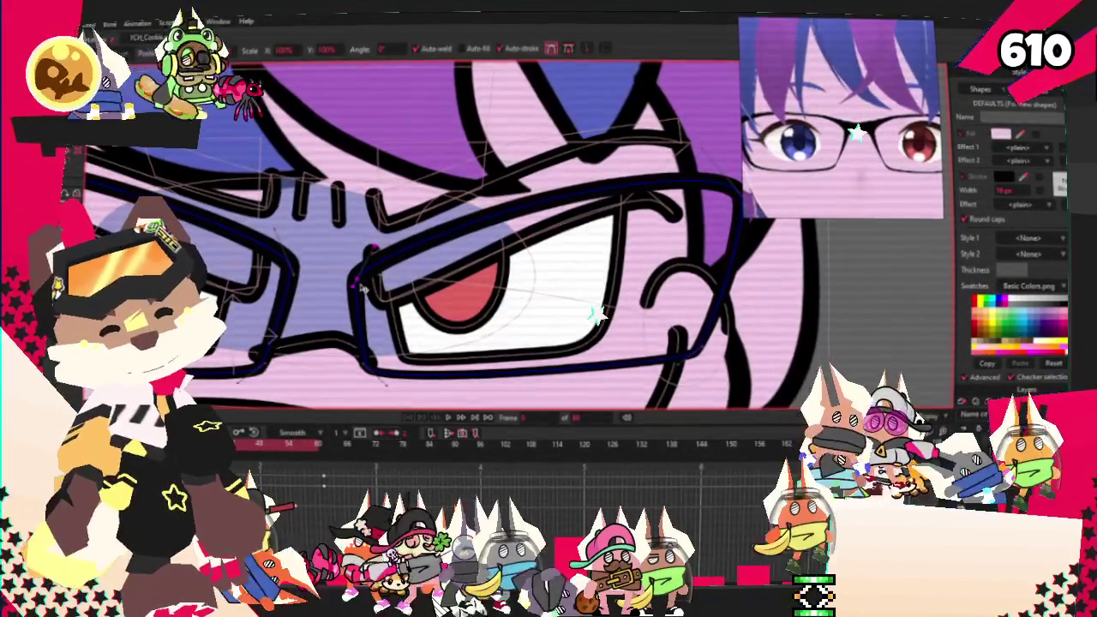
scroll(673, 208, down, 1)
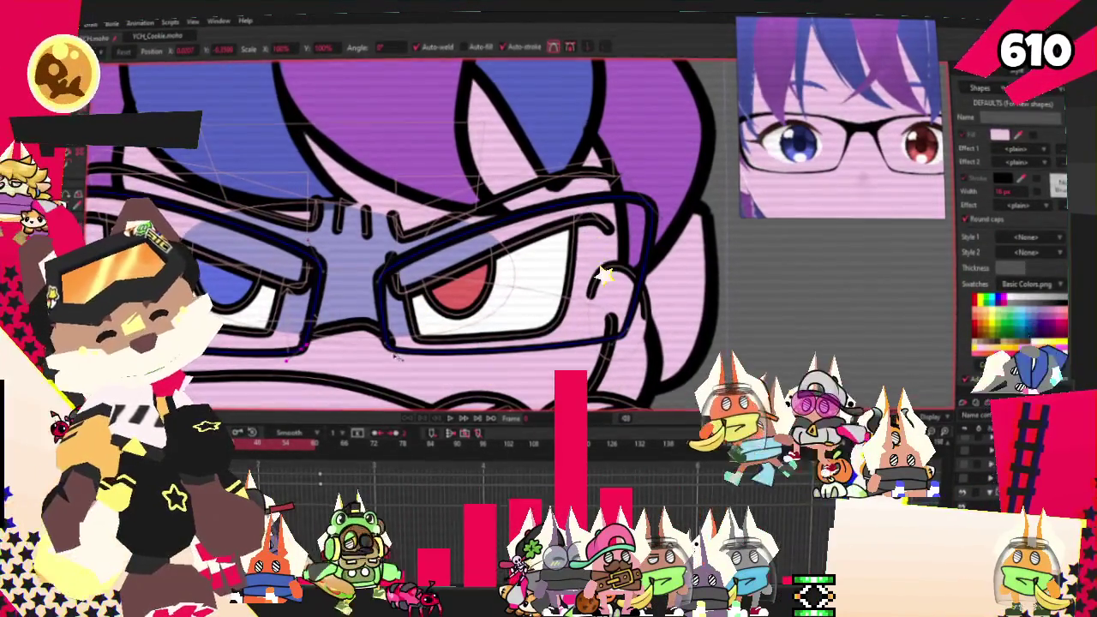
scroll(519, 324, down, 2)
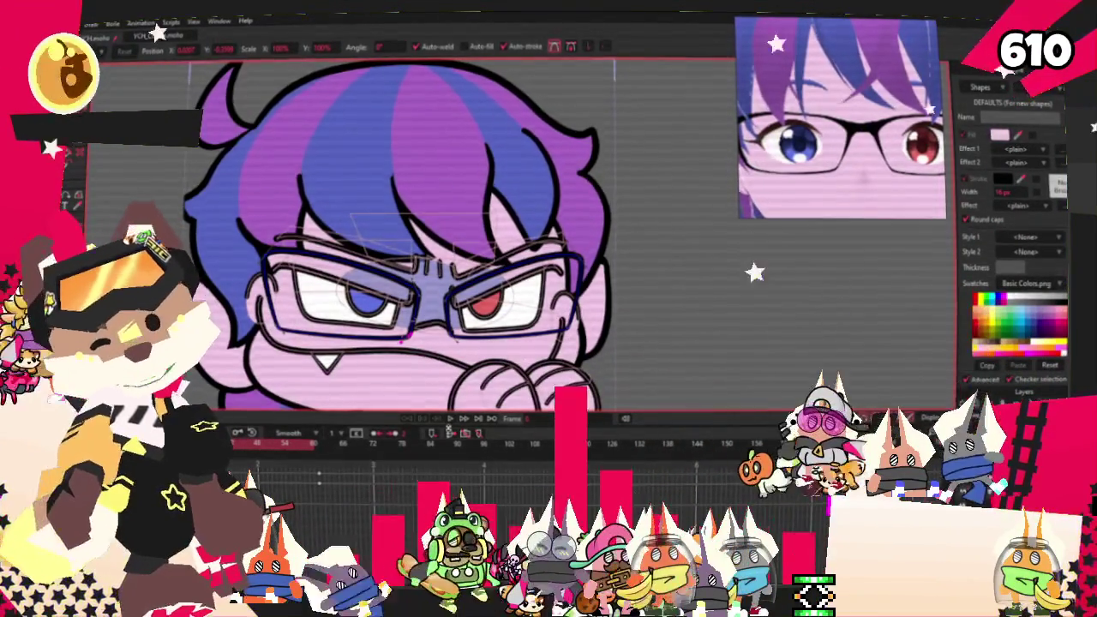
Play back the dance animation, glance at the File menu, and select Transform Layer.
click(450, 421)
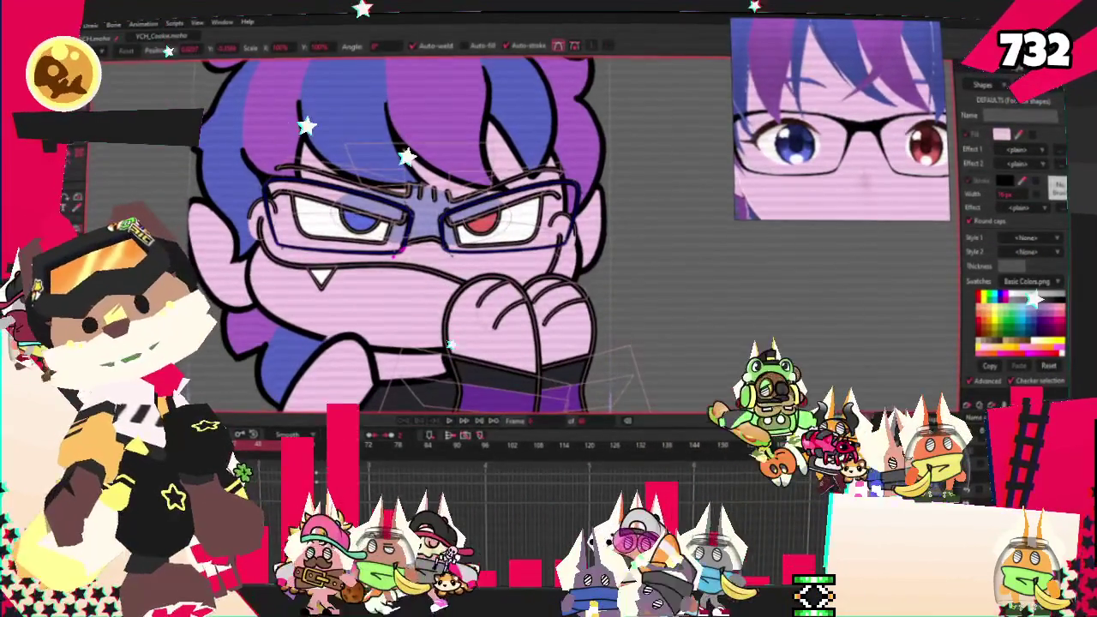
click(91, 24)
click(205, 169)
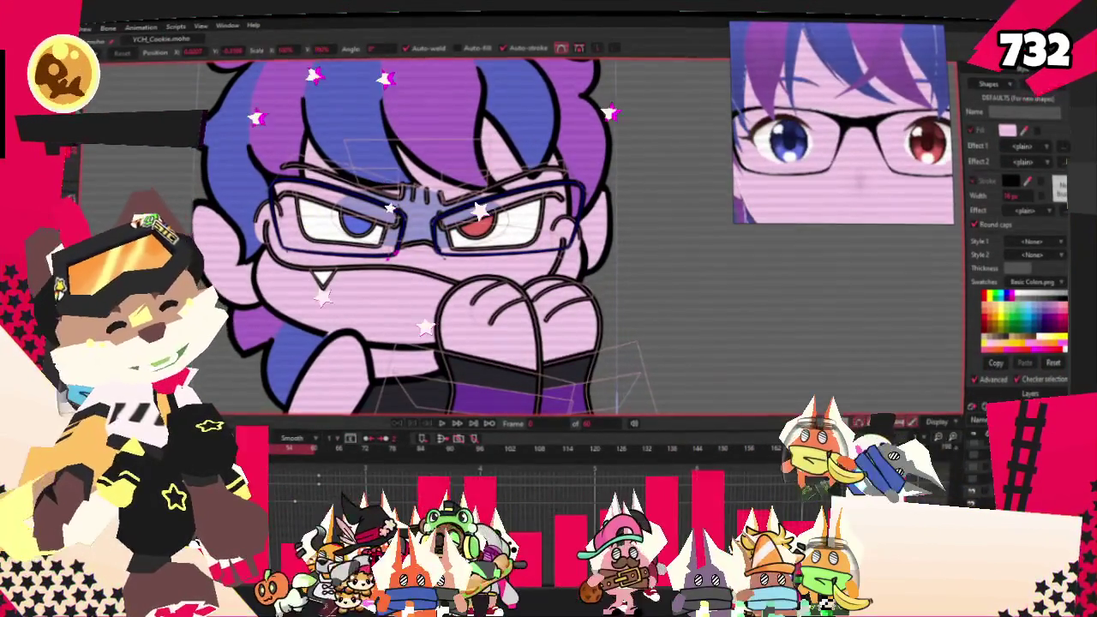
key(0)
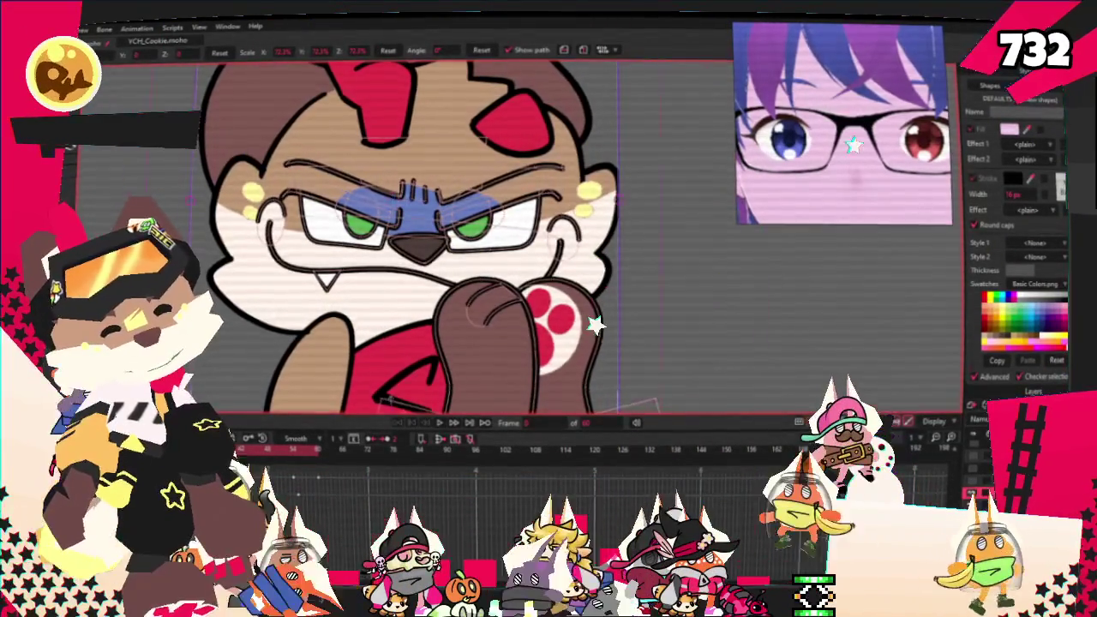
Set the image layer's source picture to the bear PNG in its Layer Settings Image tab.
double_click(1011, 433)
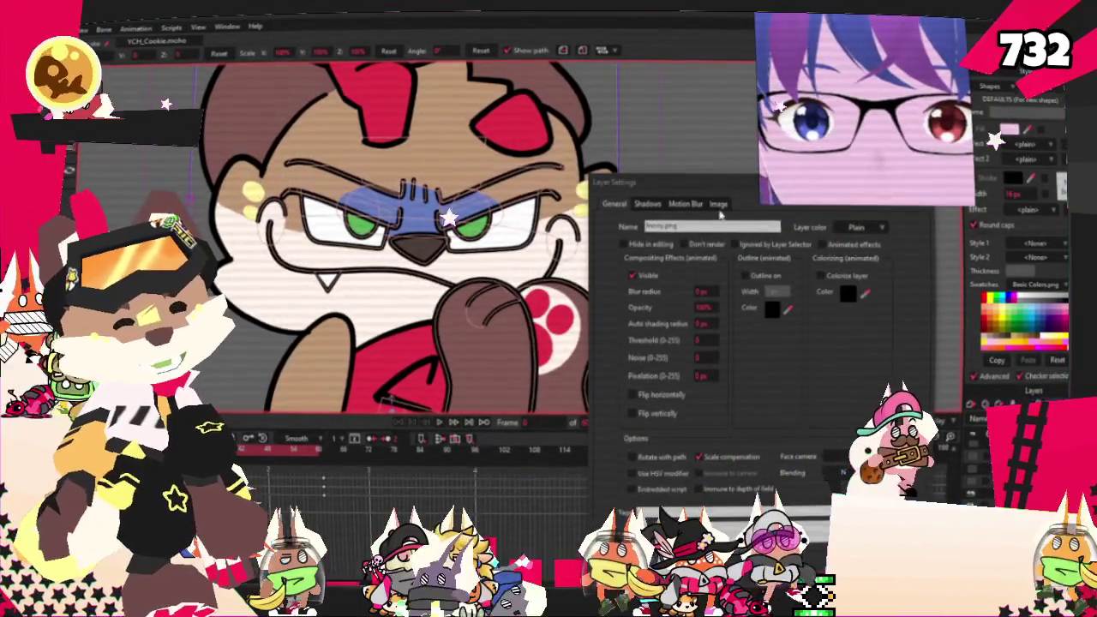
click(718, 206)
click(687, 246)
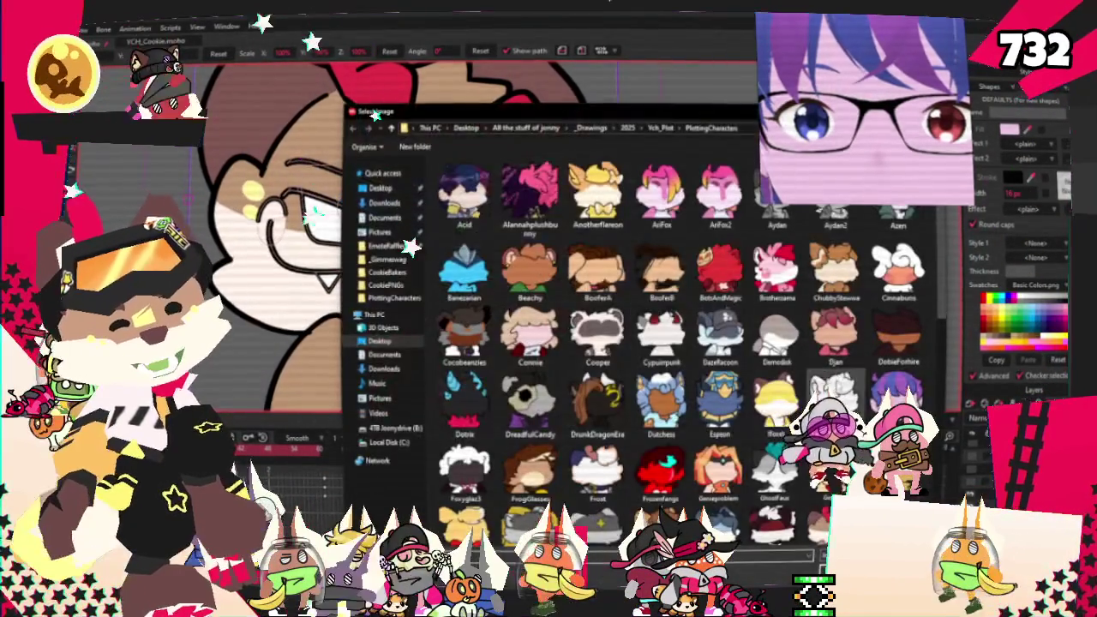
scroll(735, 481, up, 3)
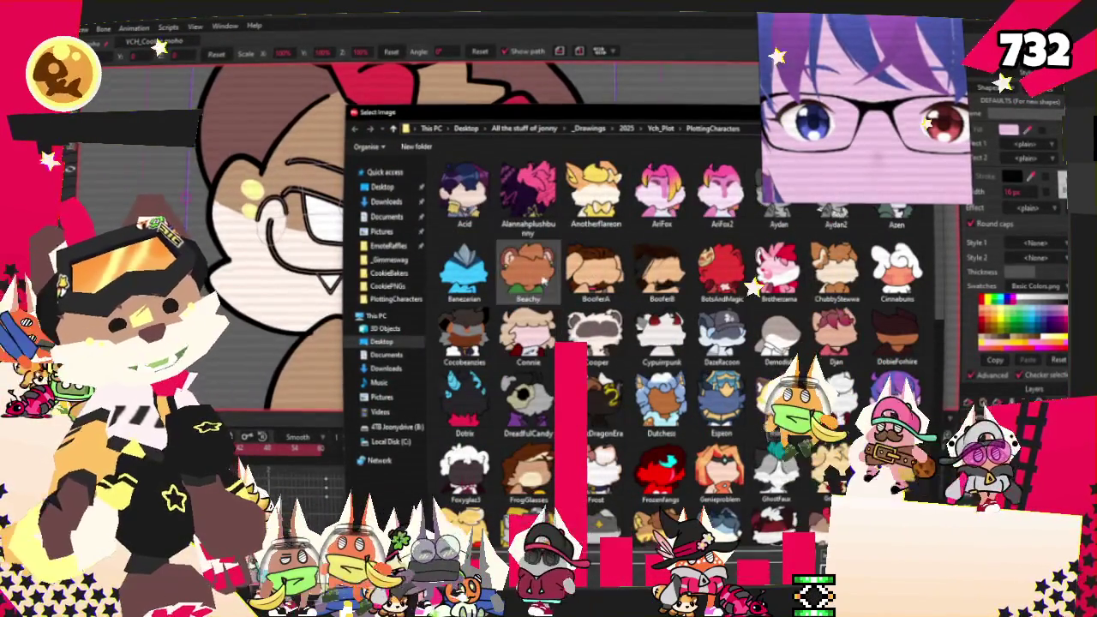
key(Return)
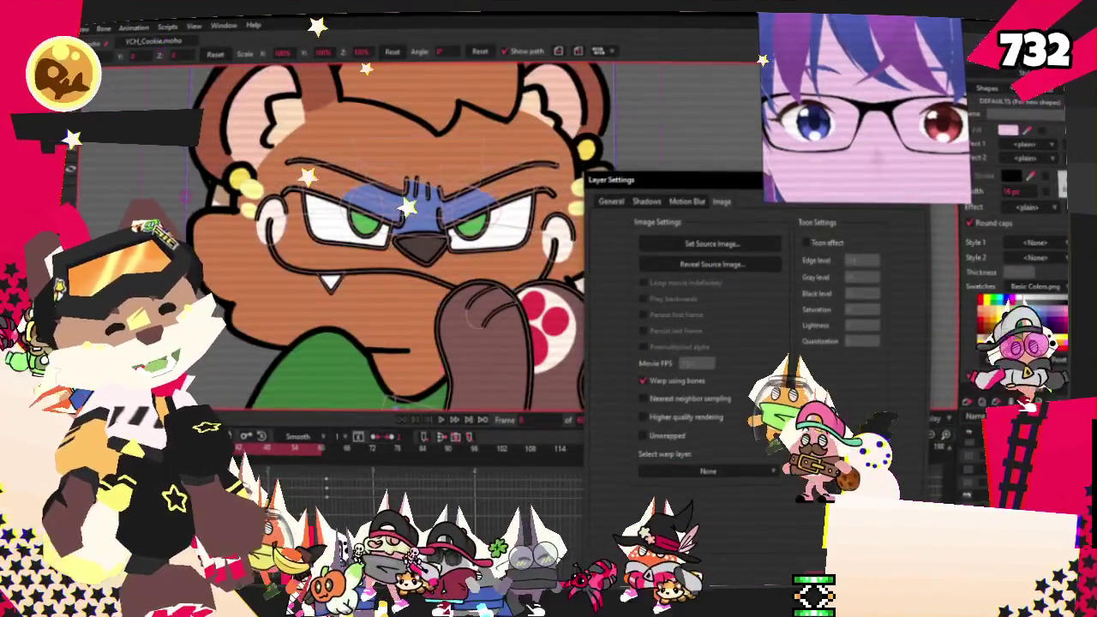
key(Return)
Nudge the bear image layer slightly down and right into place on the canvas.
drag(838, 228, 846, 237)
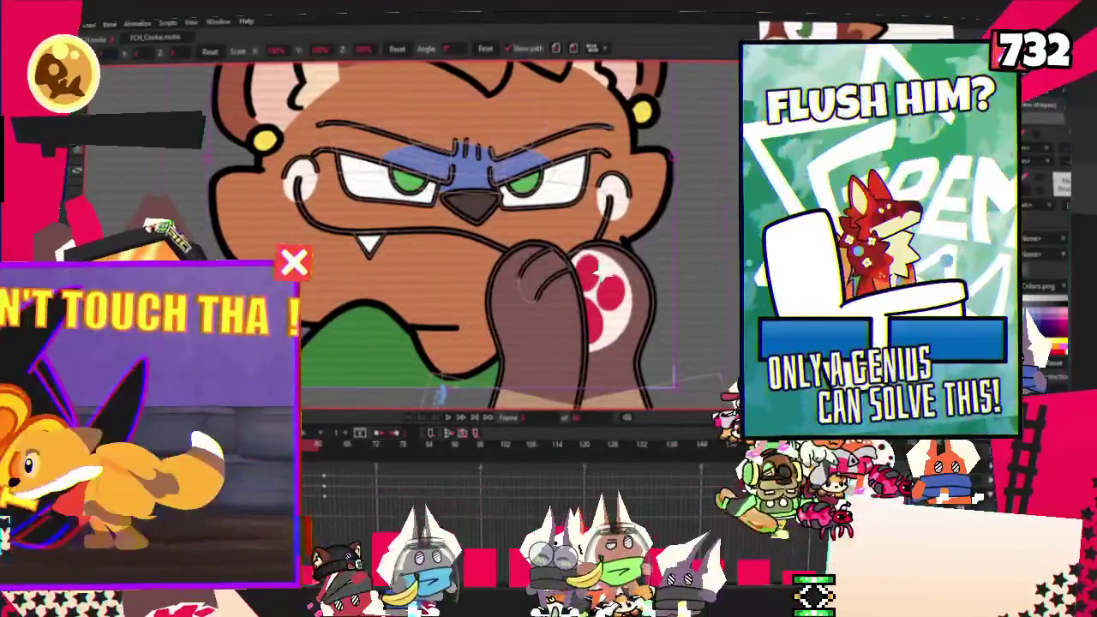
key(b)
drag(566, 358, 548, 399)
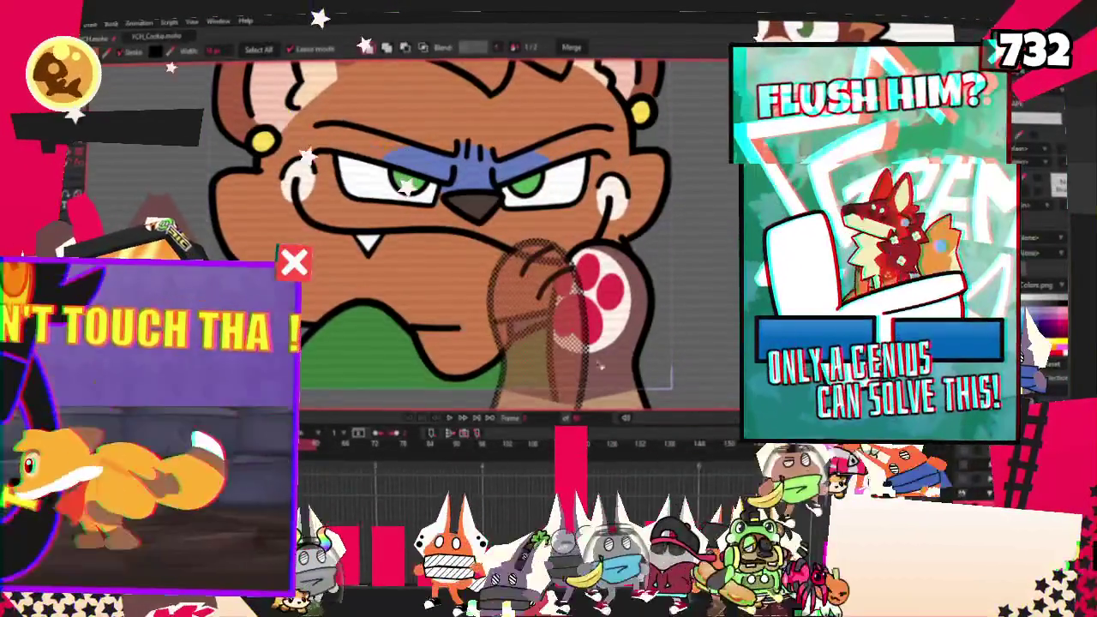
key(Return)
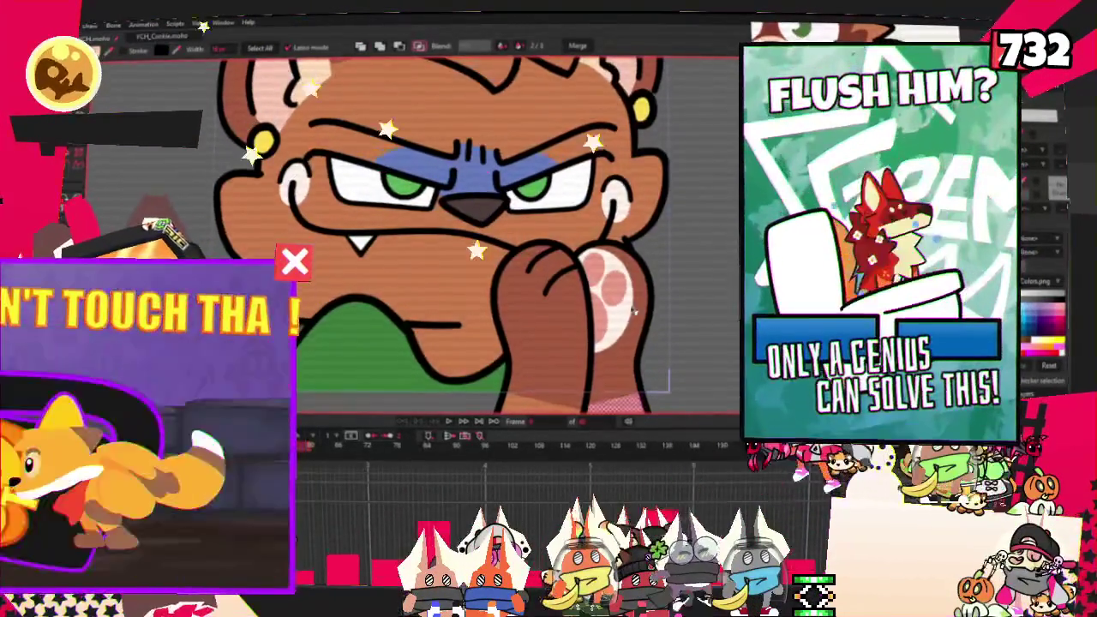
key(f)
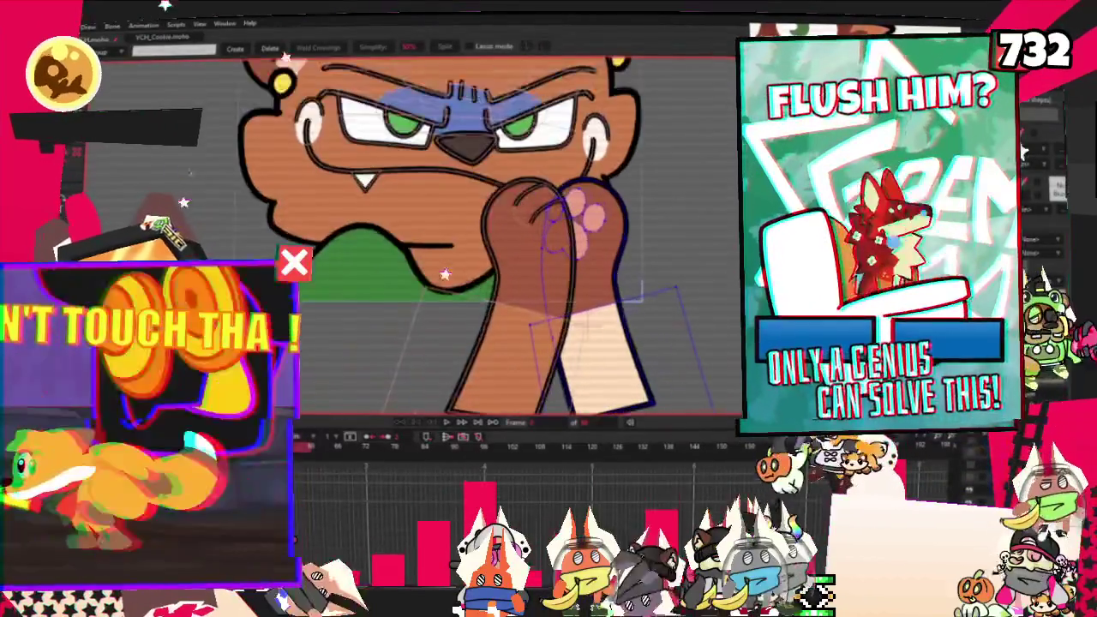
click(606, 366)
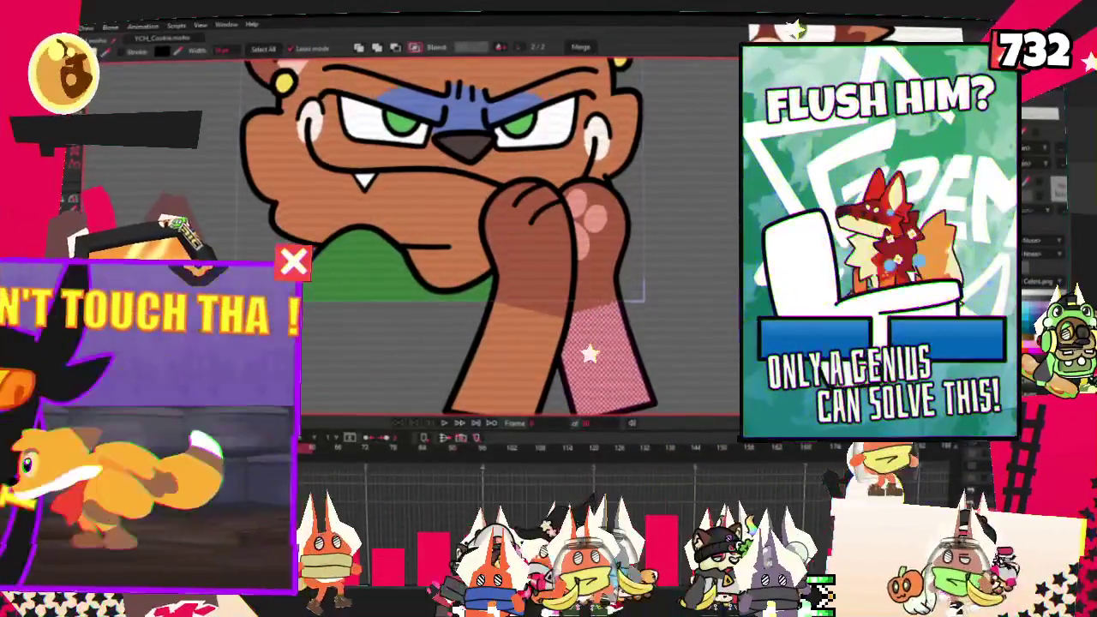
scroll(603, 287, down, 3)
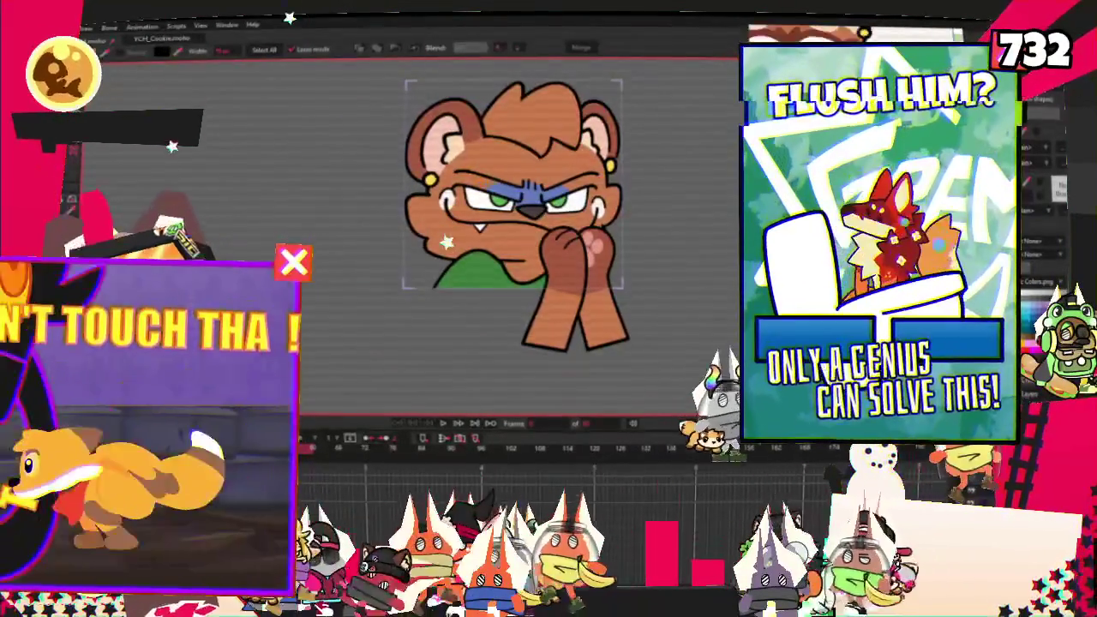
Zoom on the bear's face while switching between Transform Layer and Transform Points tools.
scroll(544, 264, up, 3)
scroll(581, 296, down, 1)
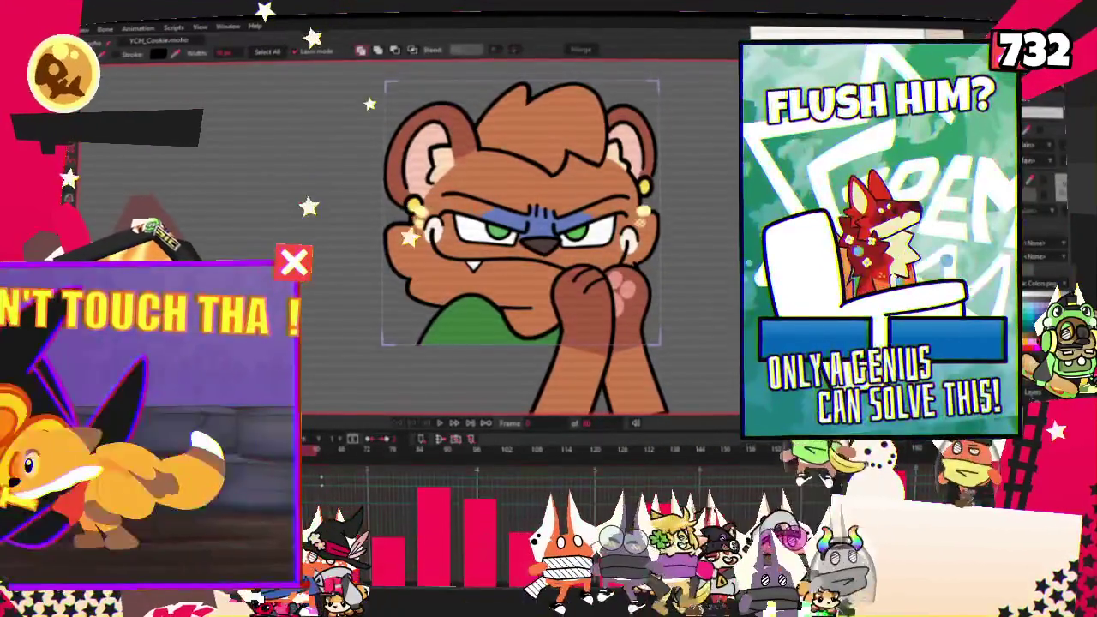
key(0)
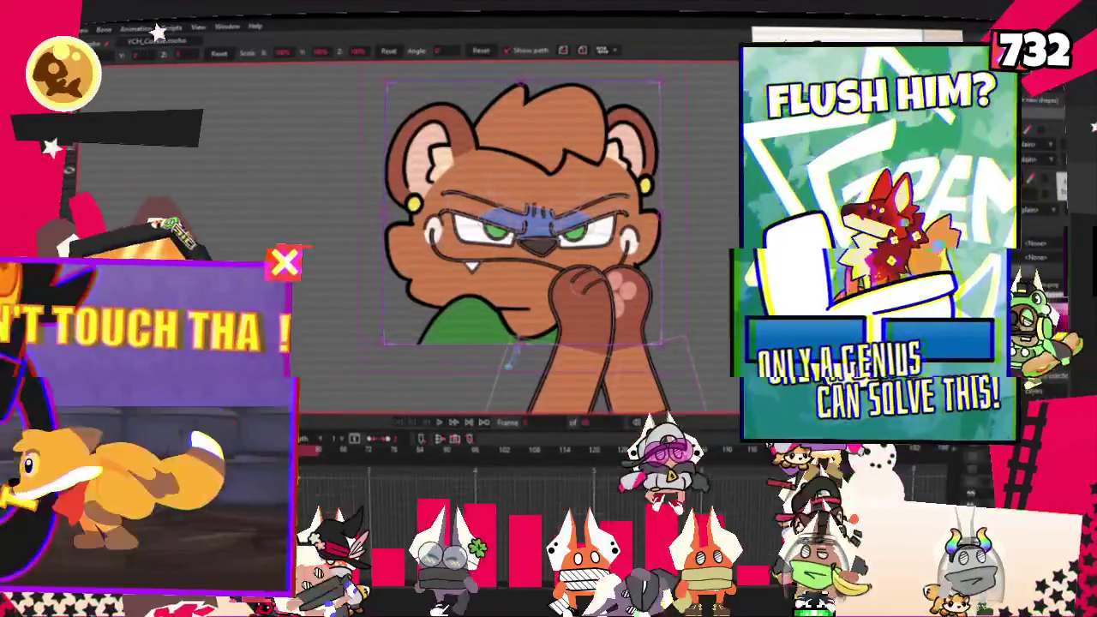
scroll(588, 273, up, 1)
scroll(588, 272, up, 1)
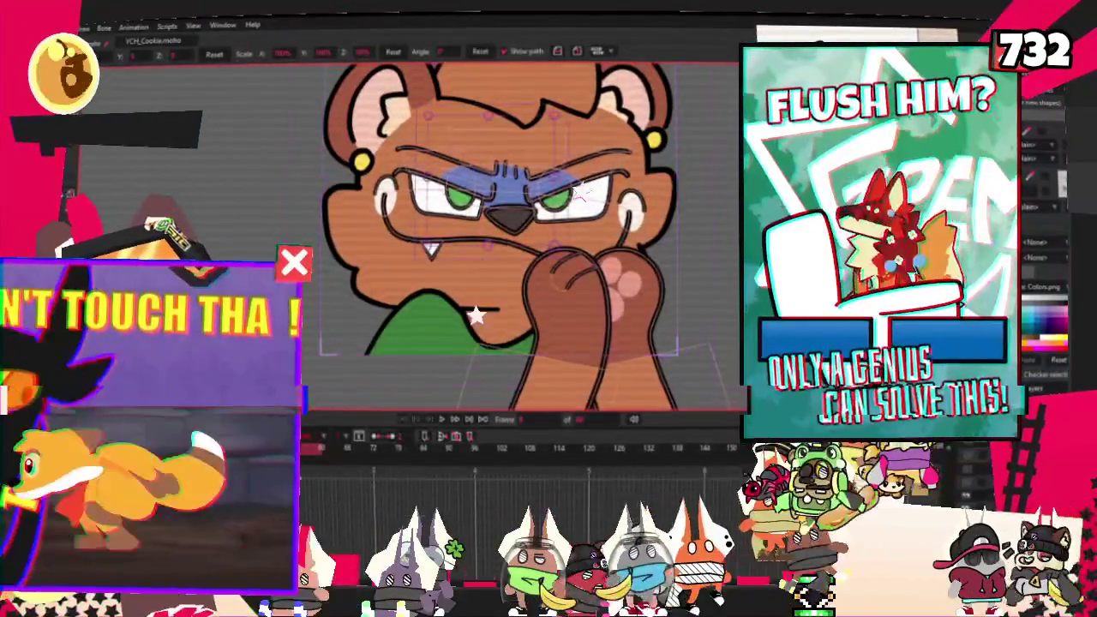
key(t)
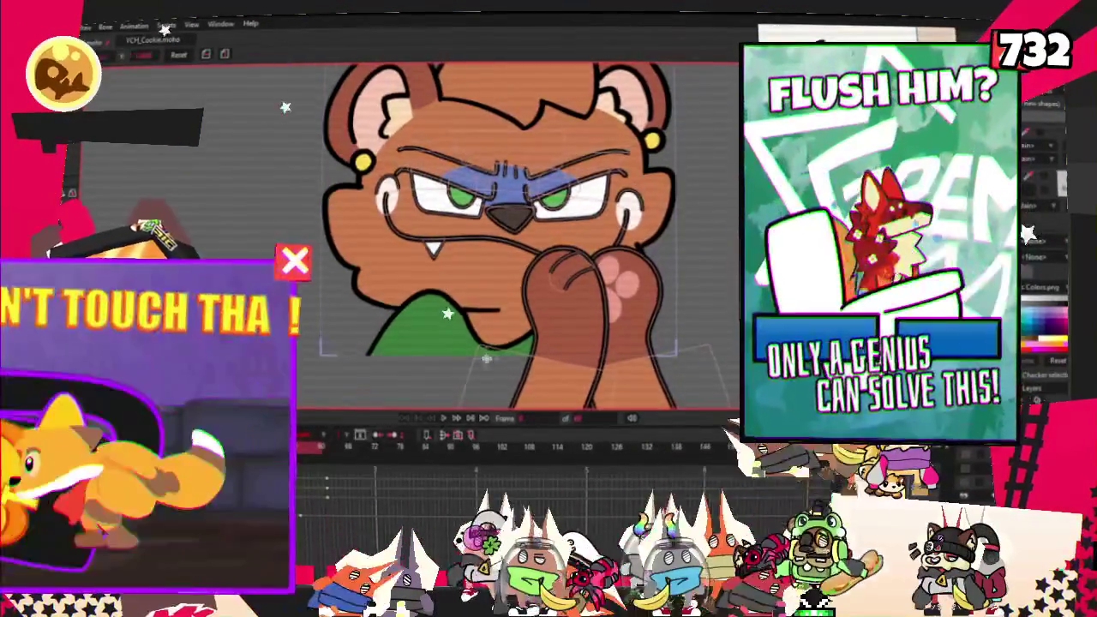
scroll(484, 231, down, 1)
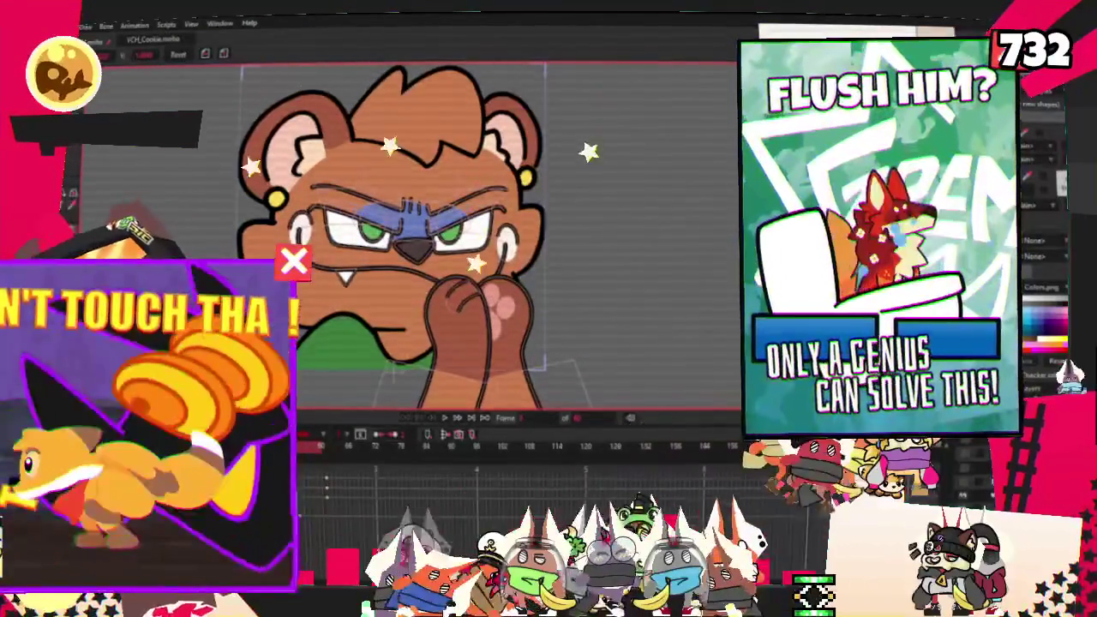
scroll(388, 205, up, 2)
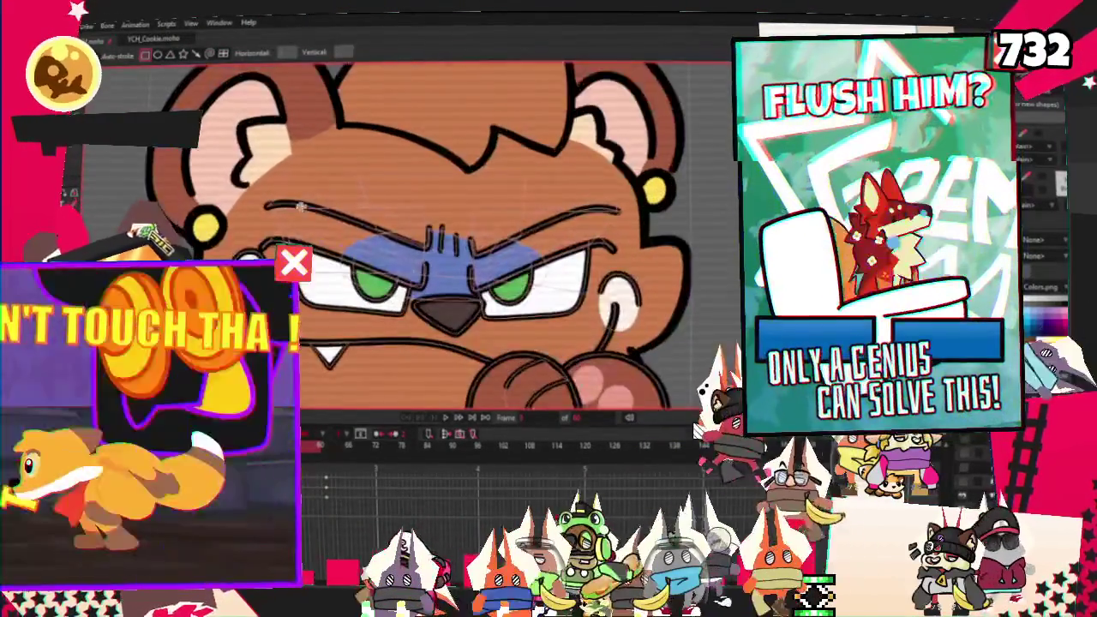
Select the points of the new brow rectangle over the bear's eyes.
key(q)
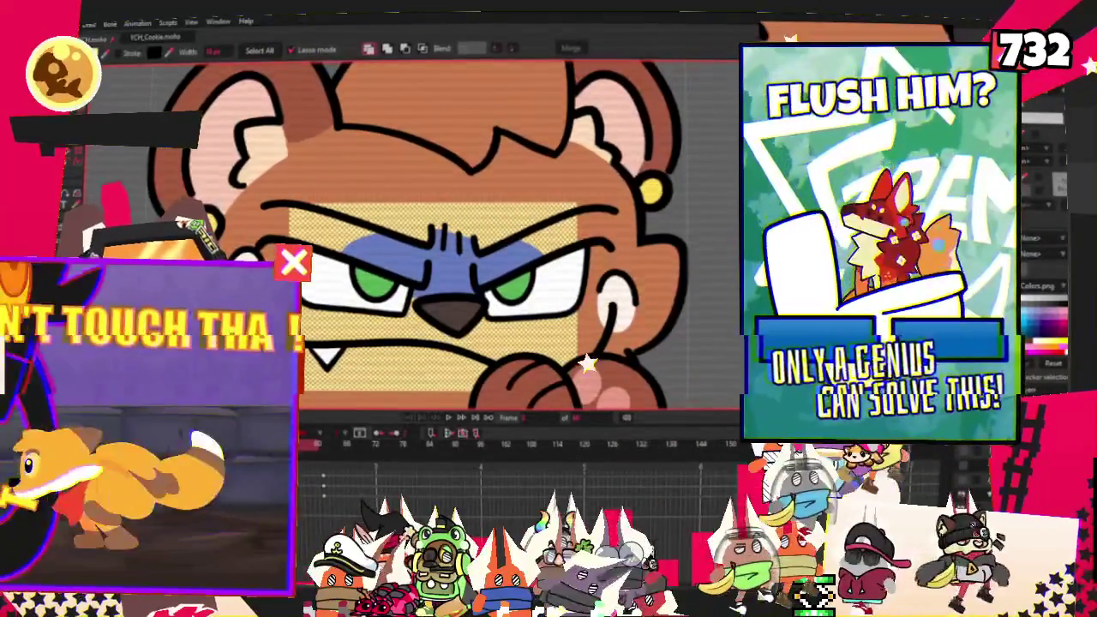
scroll(651, 317, down, 2)
scroll(667, 334, down, 1)
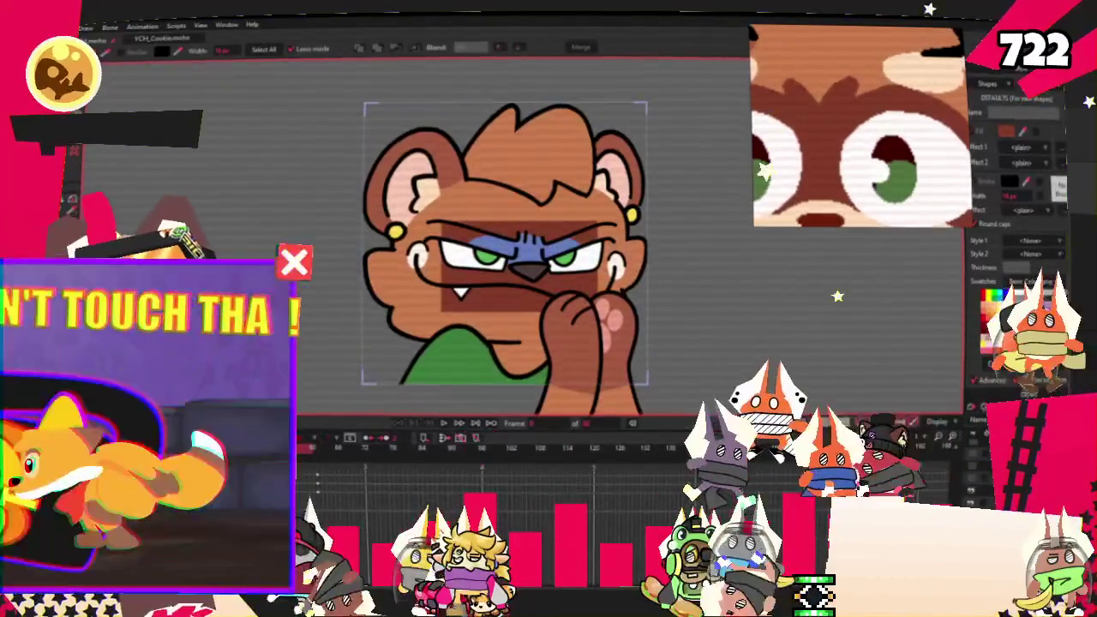
scroll(511, 329, up, 3)
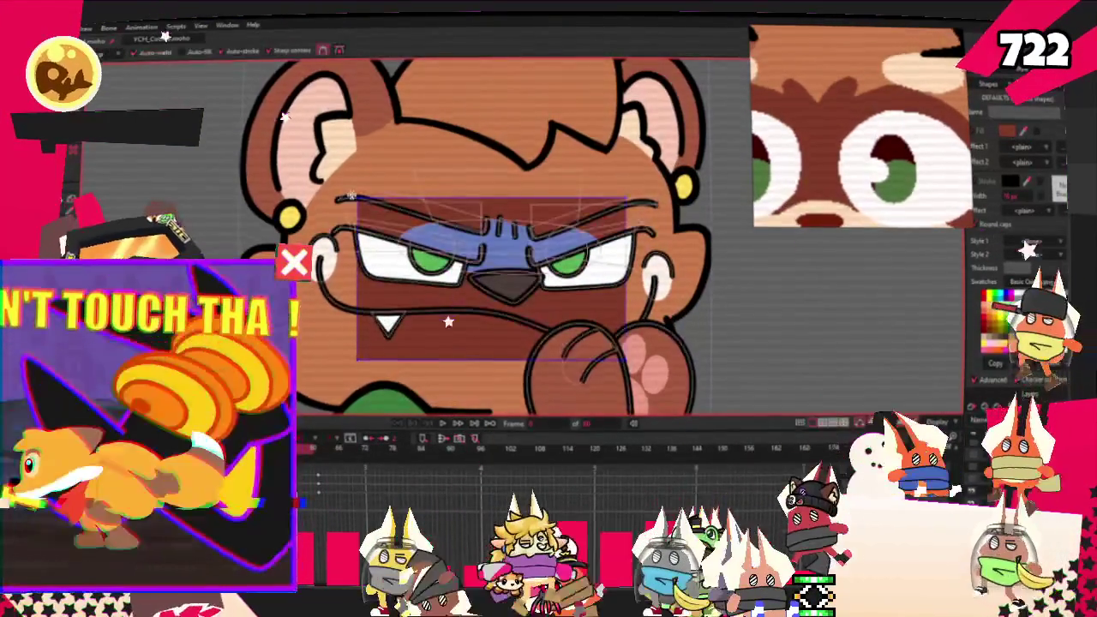
Add points along the brow patch's top edge and pull them up into notched peaks.
key(a)
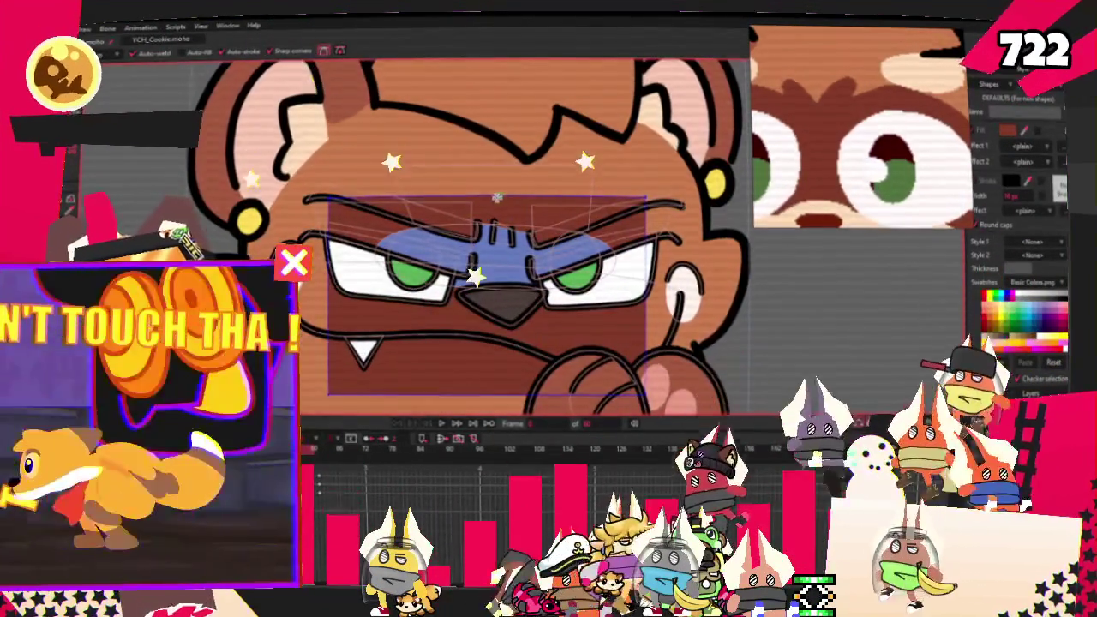
scroll(499, 196, up, 2)
drag(497, 196, 467, 162)
mouse_move(514, 194)
mouse_down()
mouse_move(551, 165)
mouse_move(541, 197)
mouse_up()
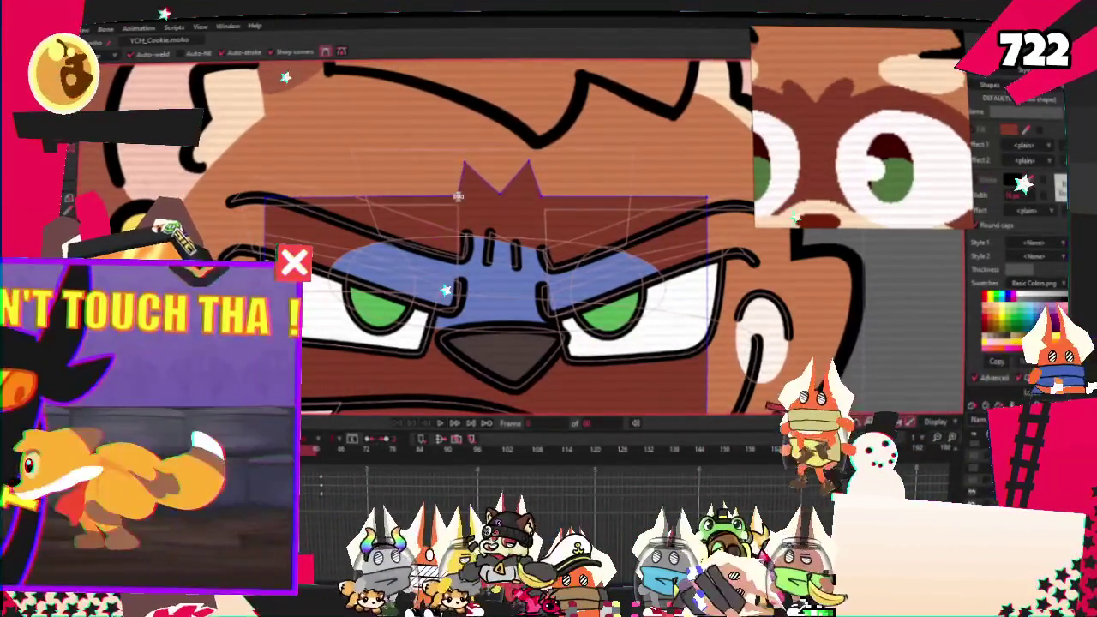
scroll(467, 198, down, 1)
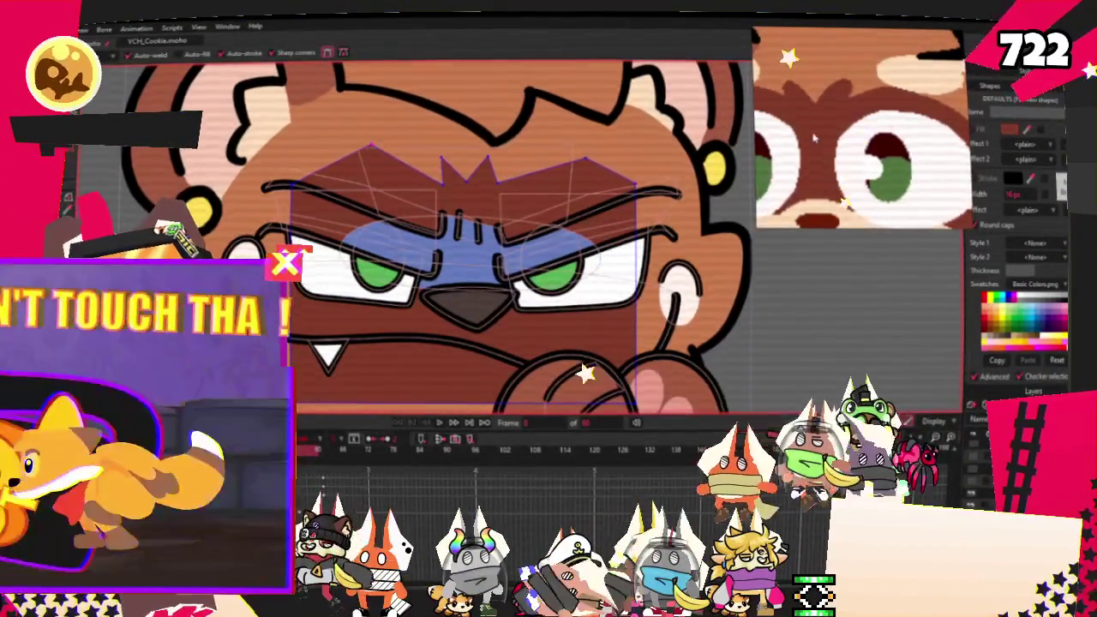
scroll(326, 207, up, 2)
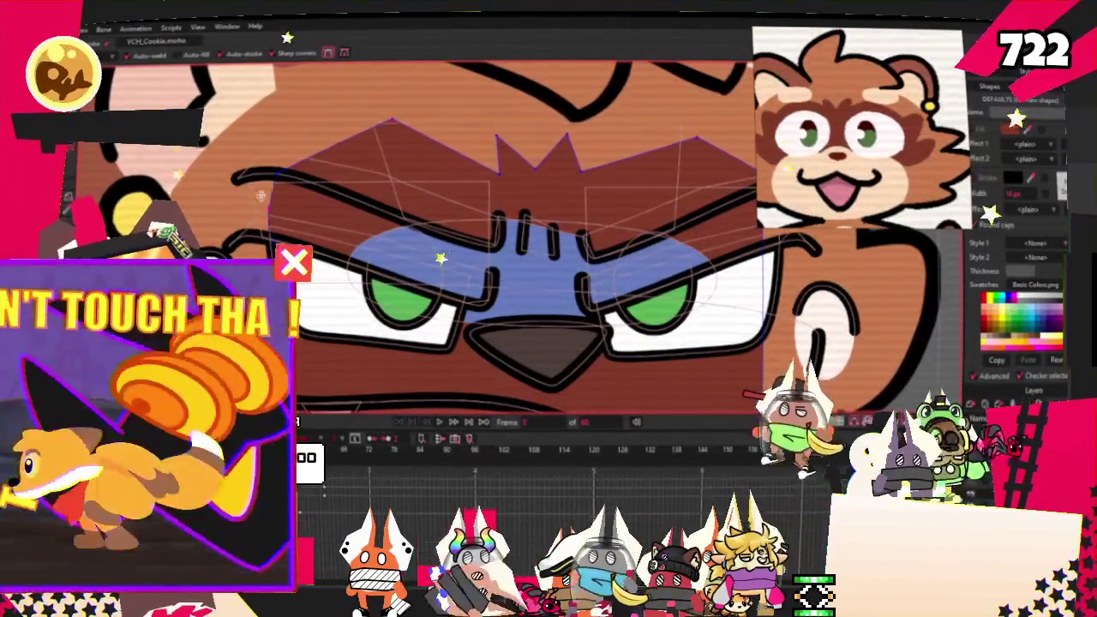
scroll(514, 232, down, 2)
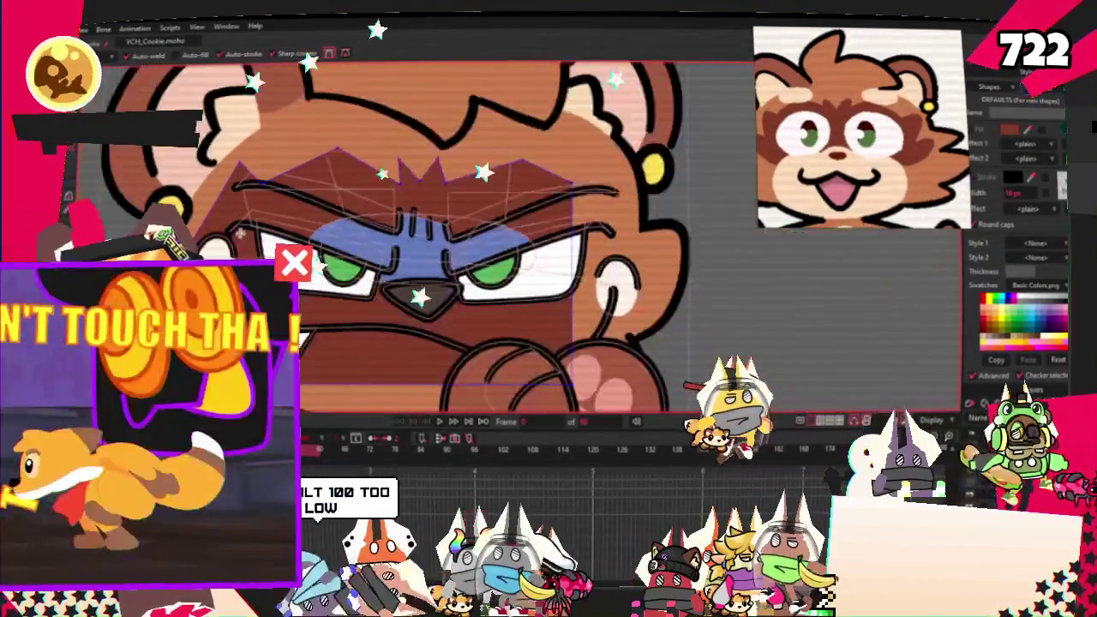
scroll(514, 232, up, 1)
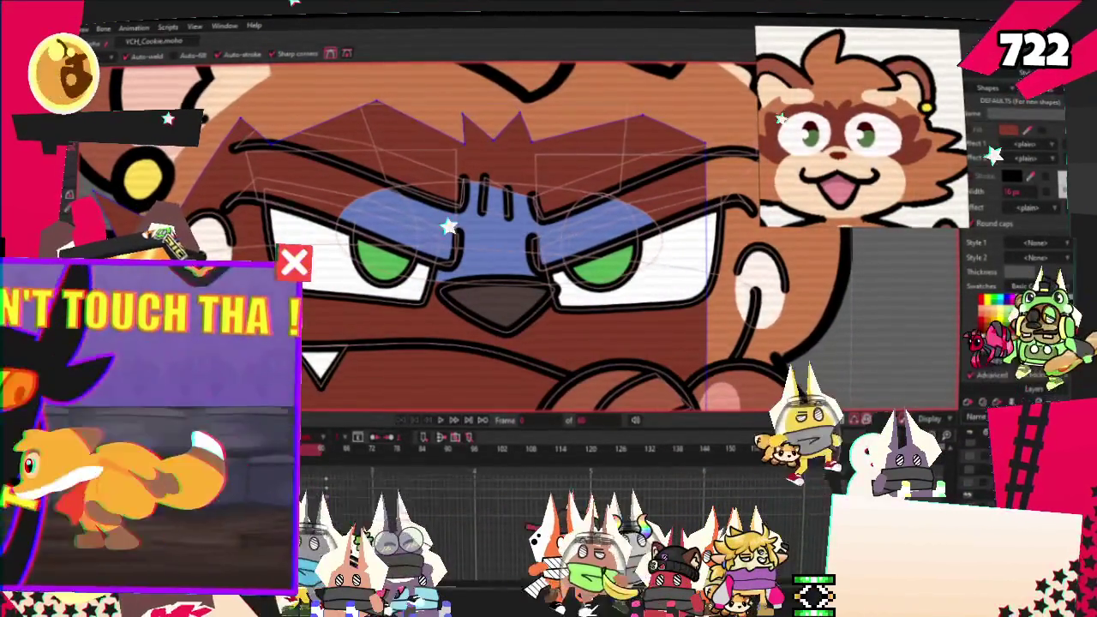
Refine the jagged brow edge points with the Transform Points tool.
key(t)
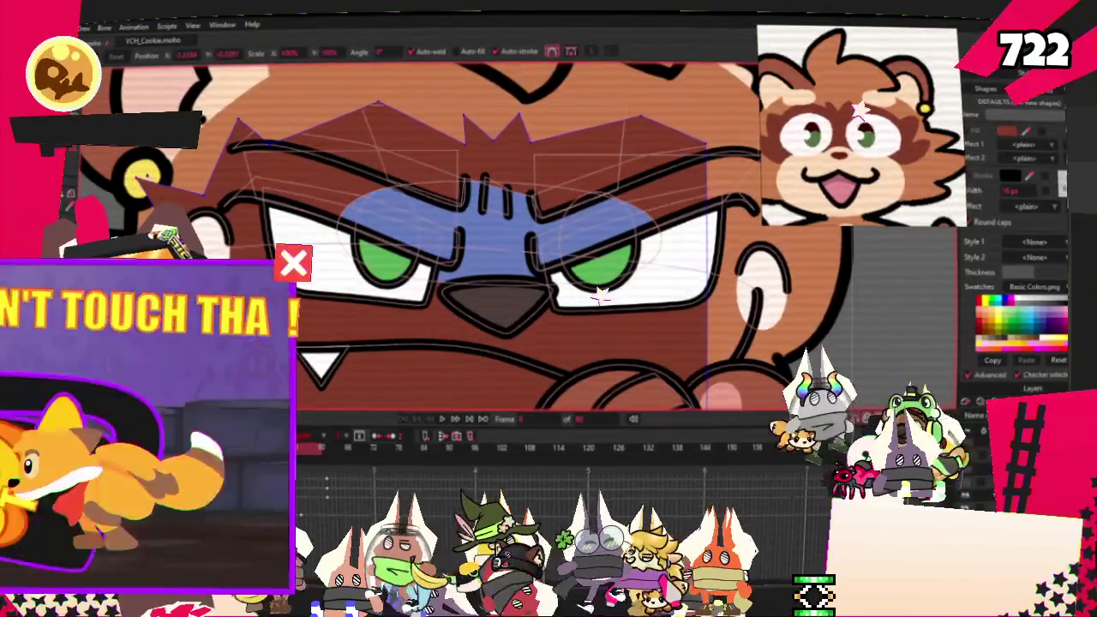
scroll(299, 185, down, 2)
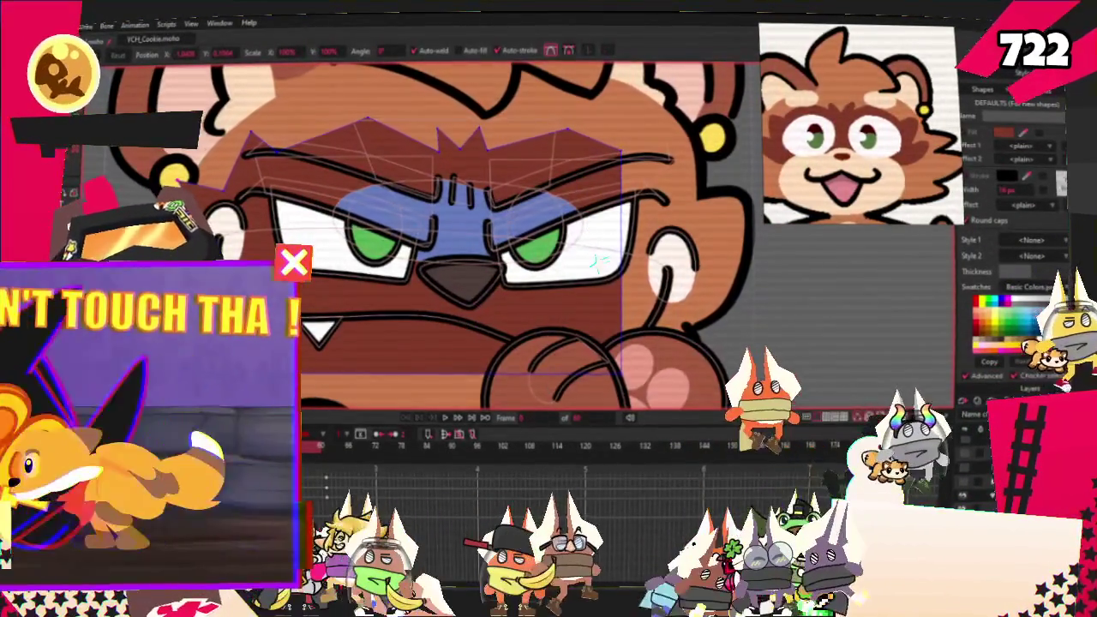
scroll(324, 192, down, 2)
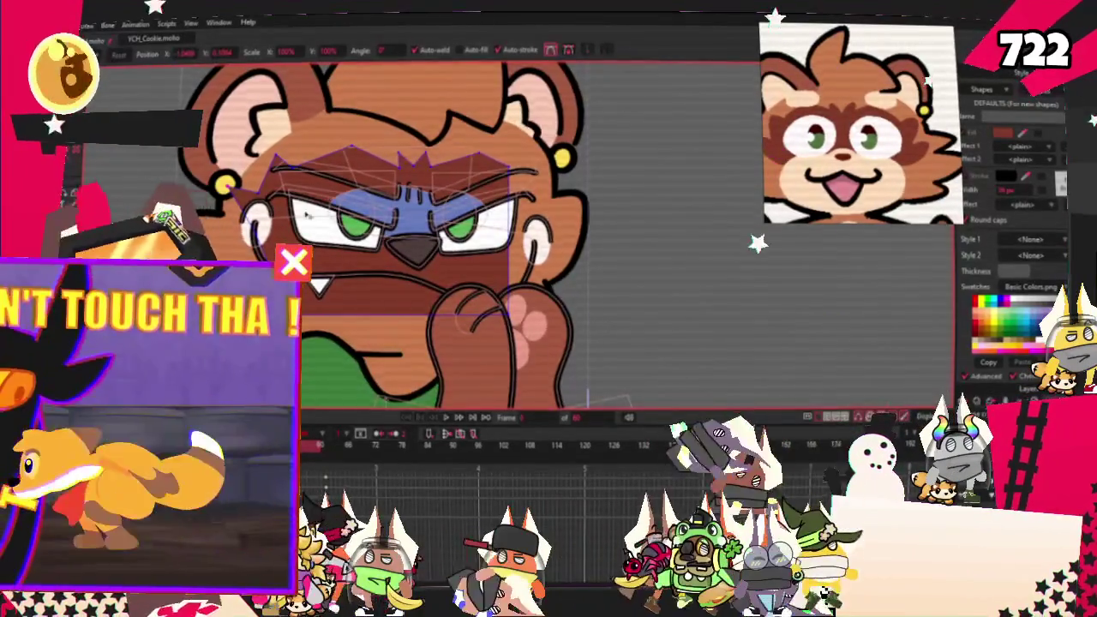
scroll(307, 214, up, 3)
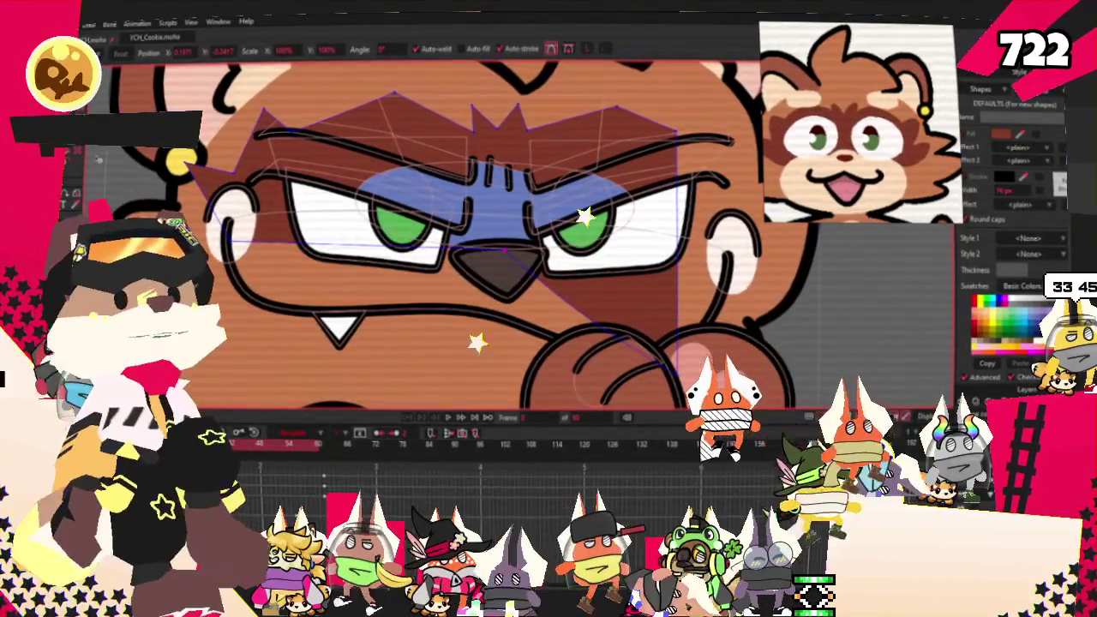
key(c)
scroll(221, 186, up, 2)
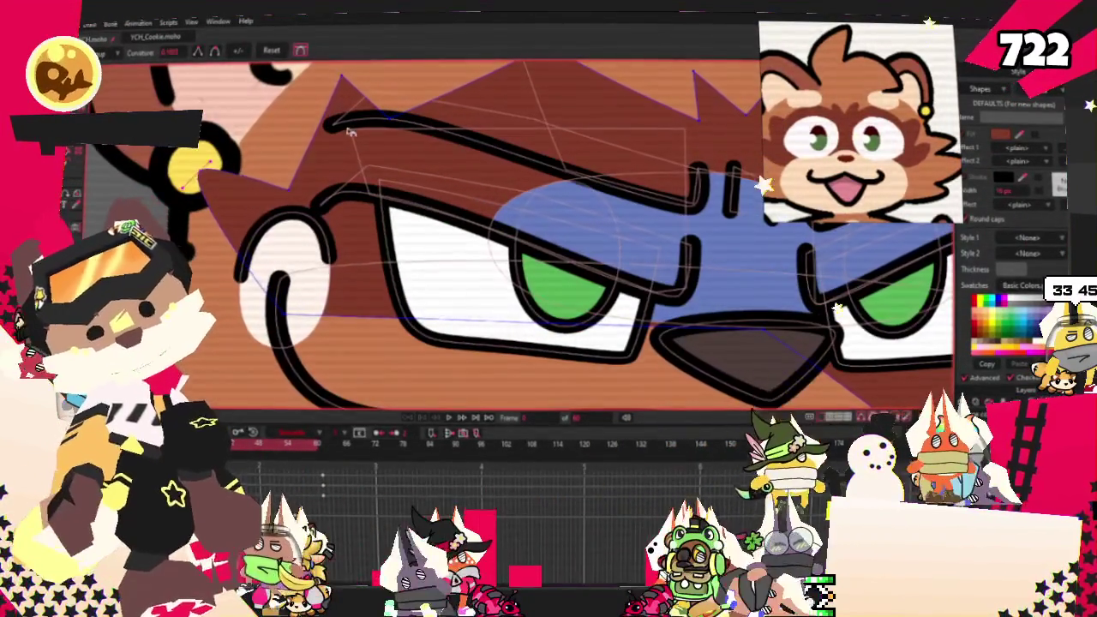
scroll(559, 83, down, 3)
scroll(720, 156, up, 3)
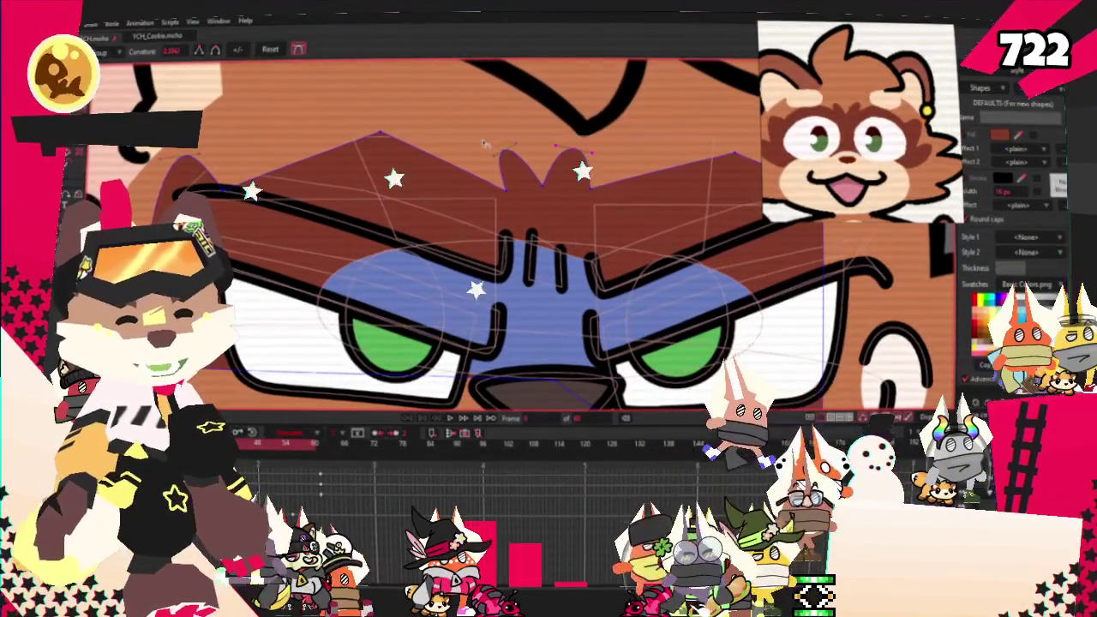
scroll(737, 182, down, 2)
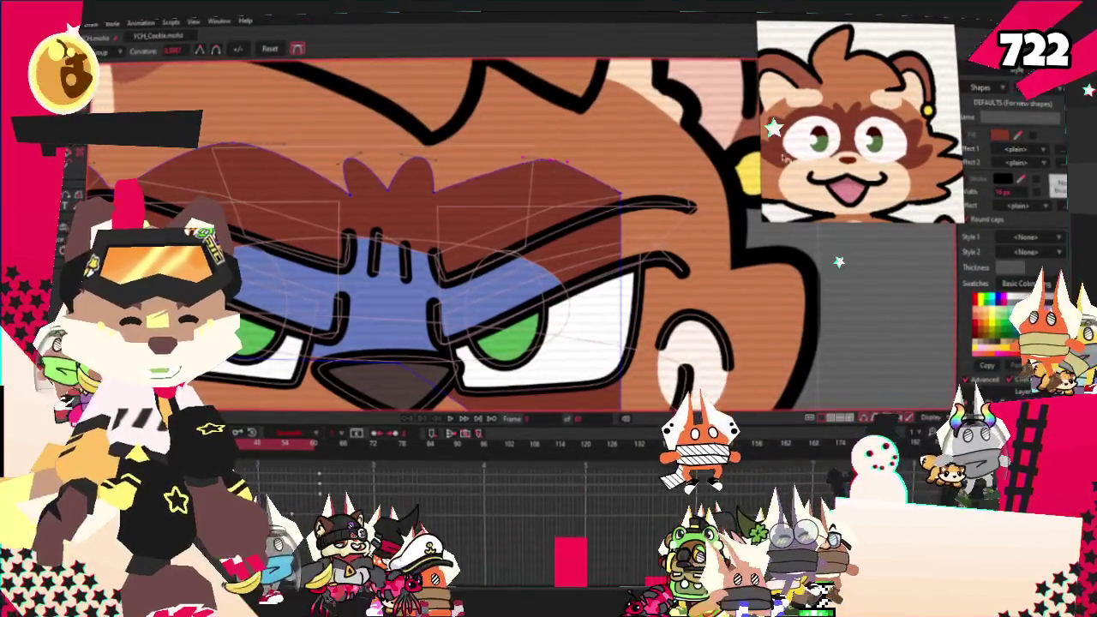
scroll(737, 182, up, 2)
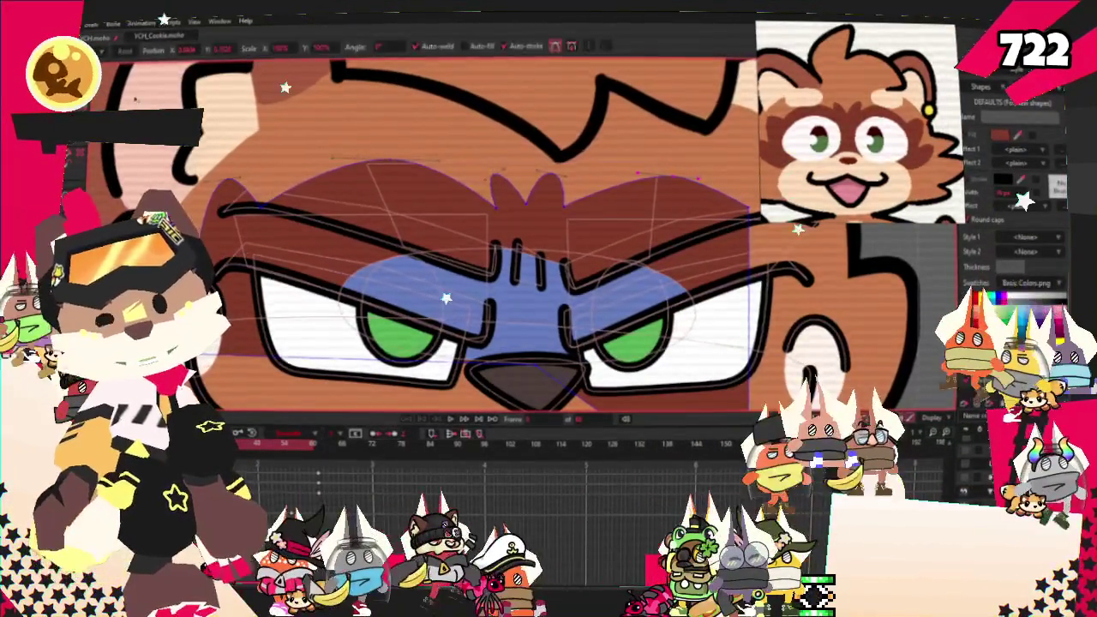
key(t)
scroll(260, 182, down, 2)
scroll(260, 183, up, 2)
scroll(259, 183, up, 1)
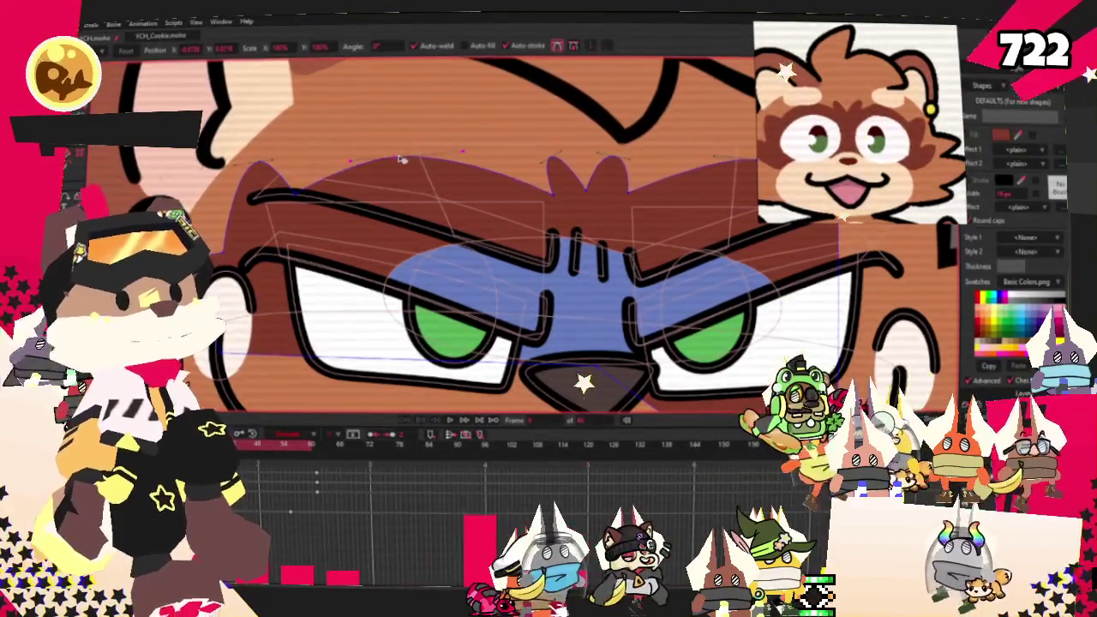
scroll(552, 225, up, 2)
drag(556, 137, 649, 137)
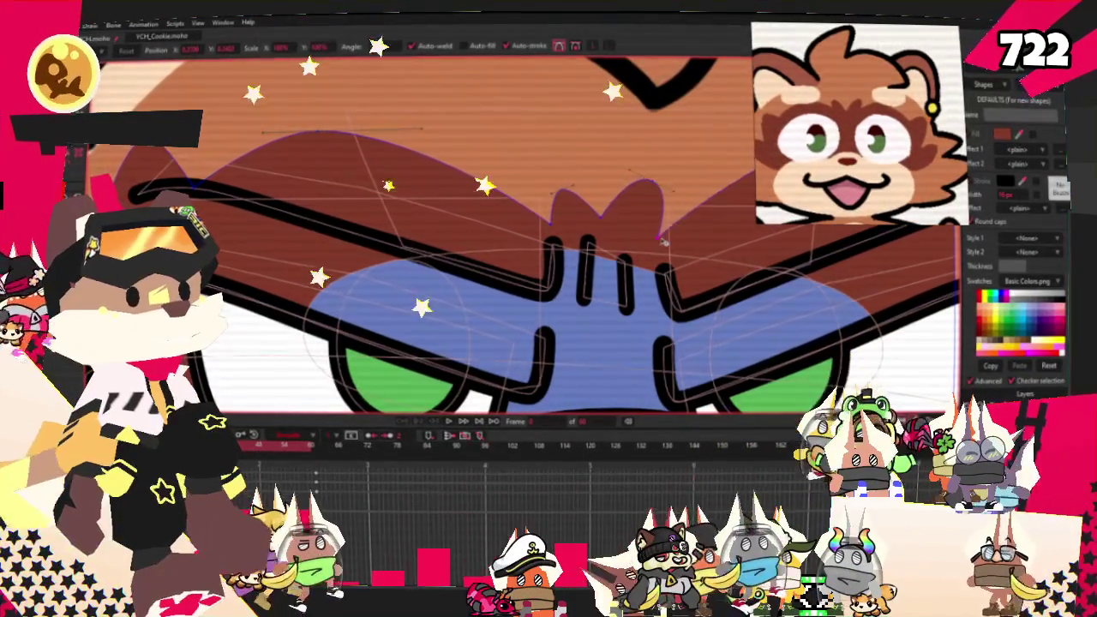
mouse_move(651, 138)
mouse_down()
mouse_move(558, 177)
mouse_move(601, 208)
mouse_up()
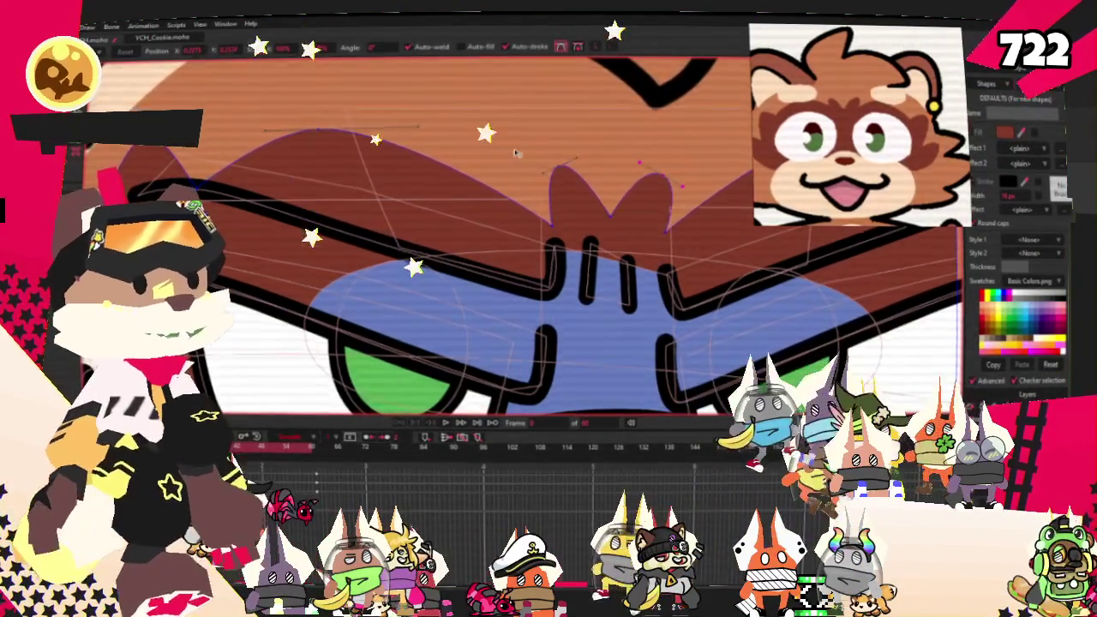
scroll(524, 150, down, 3)
scroll(545, 99, up, 2)
scroll(545, 99, up, 1)
scroll(545, 99, up, 1)
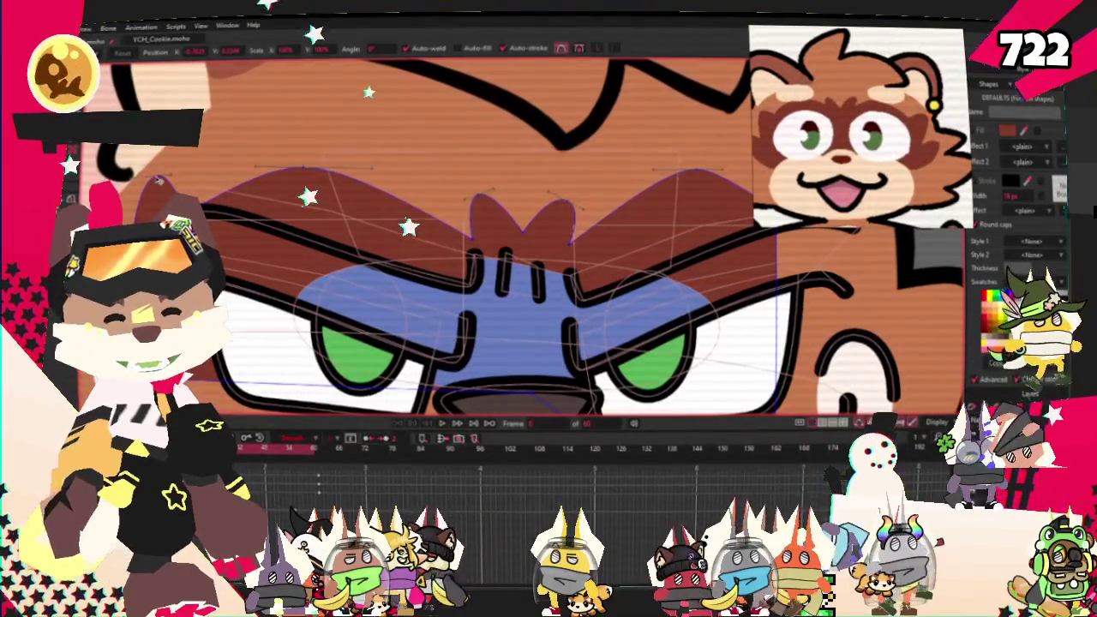
scroll(535, 197, down, 2)
scroll(536, 197, up, 1)
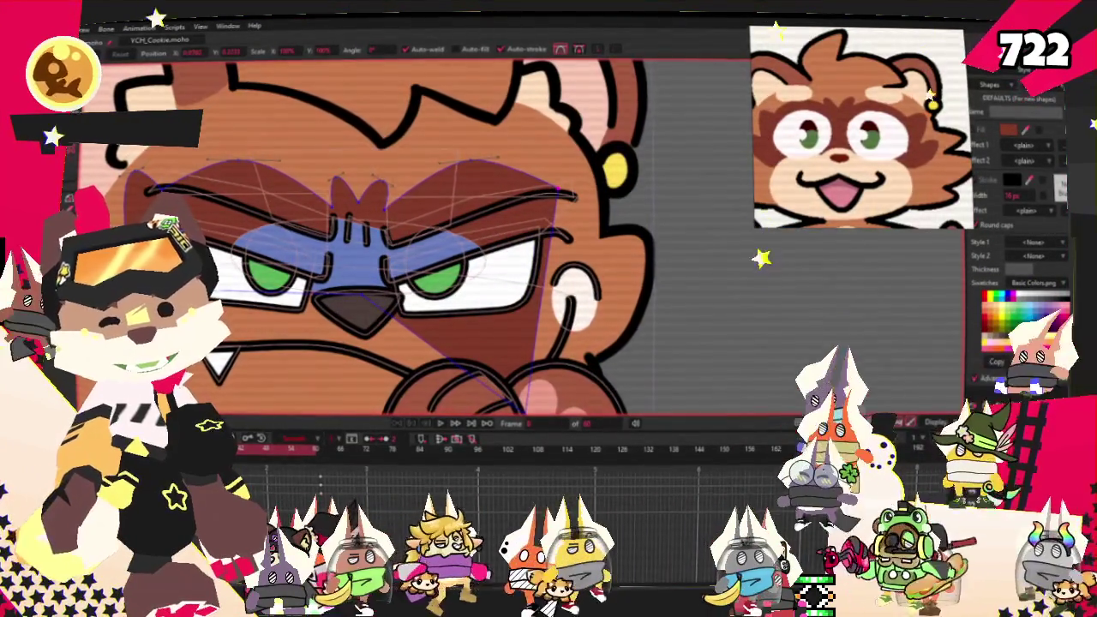
key(a)
scroll(558, 189, up, 2)
scroll(570, 180, down, 1)
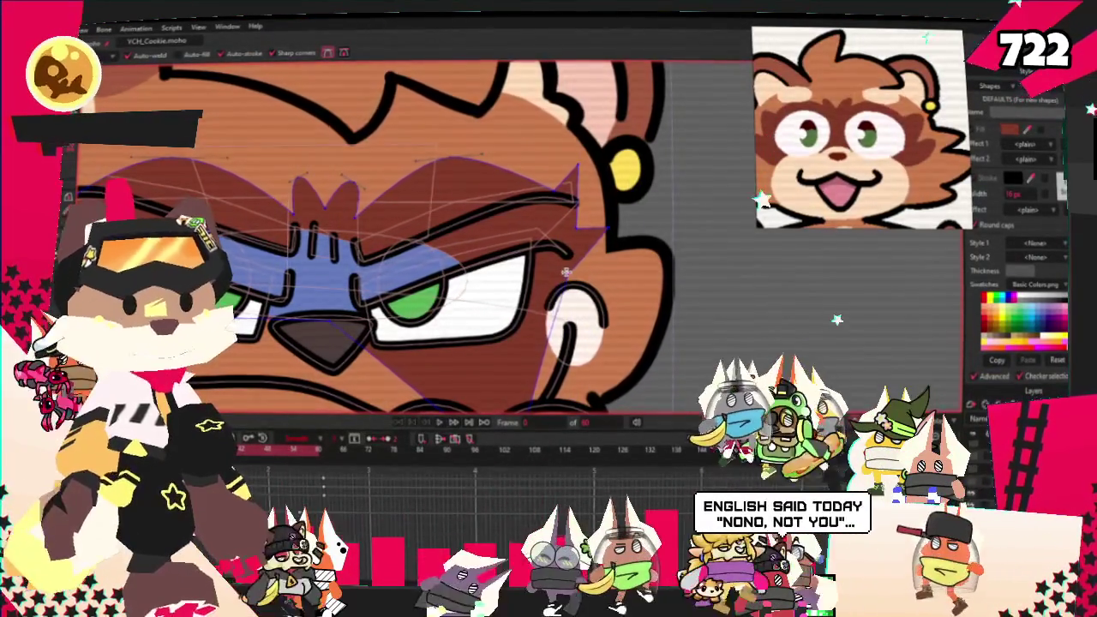
scroll(564, 271, down, 1)
scroll(561, 272, down, 1)
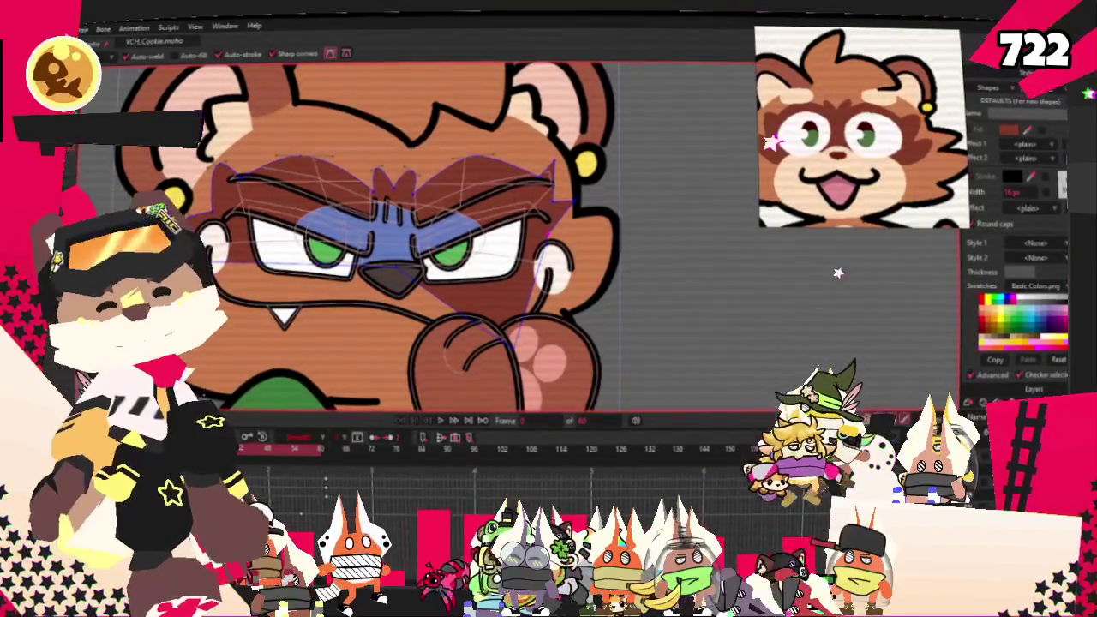
key(t)
scroll(561, 273, down, 1)
scroll(561, 273, up, 2)
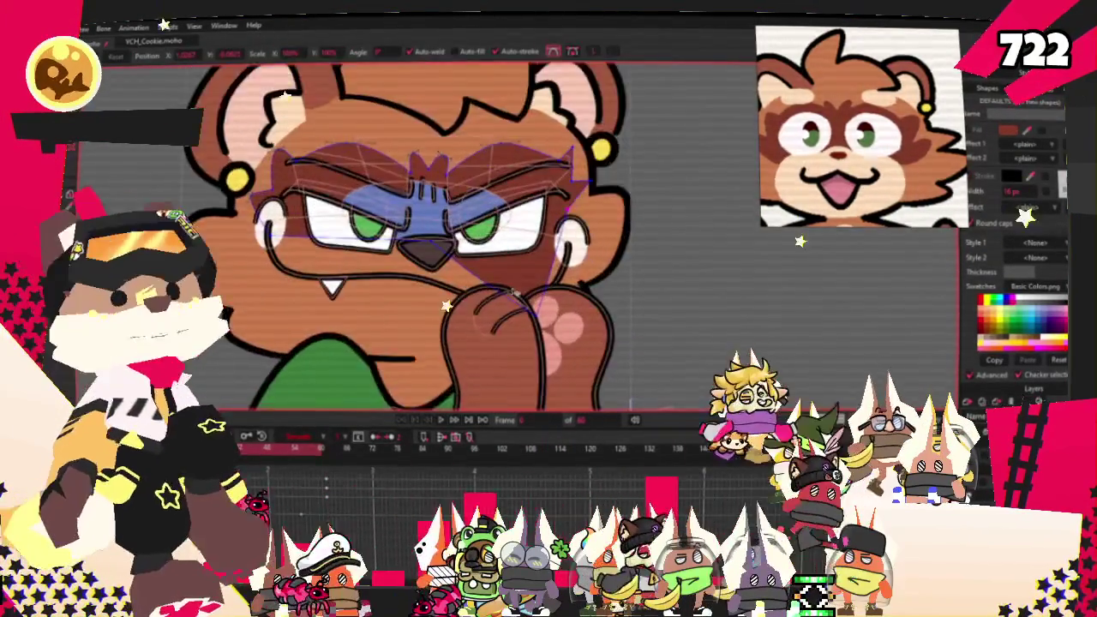
click(559, 222)
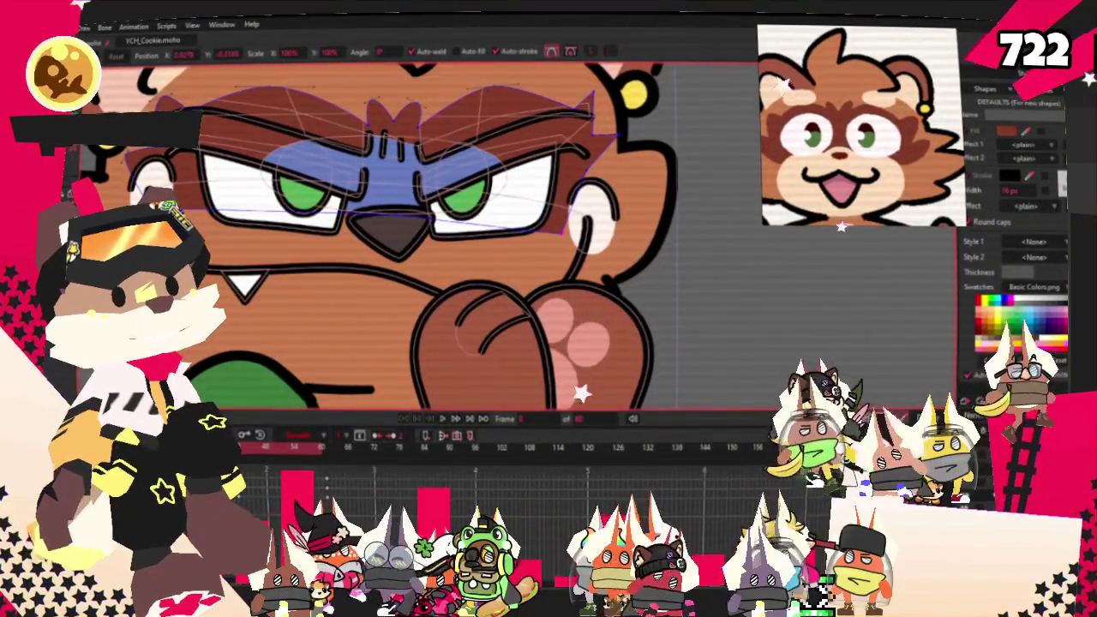
scroll(853, 238, down, 1)
scroll(852, 238, up, 3)
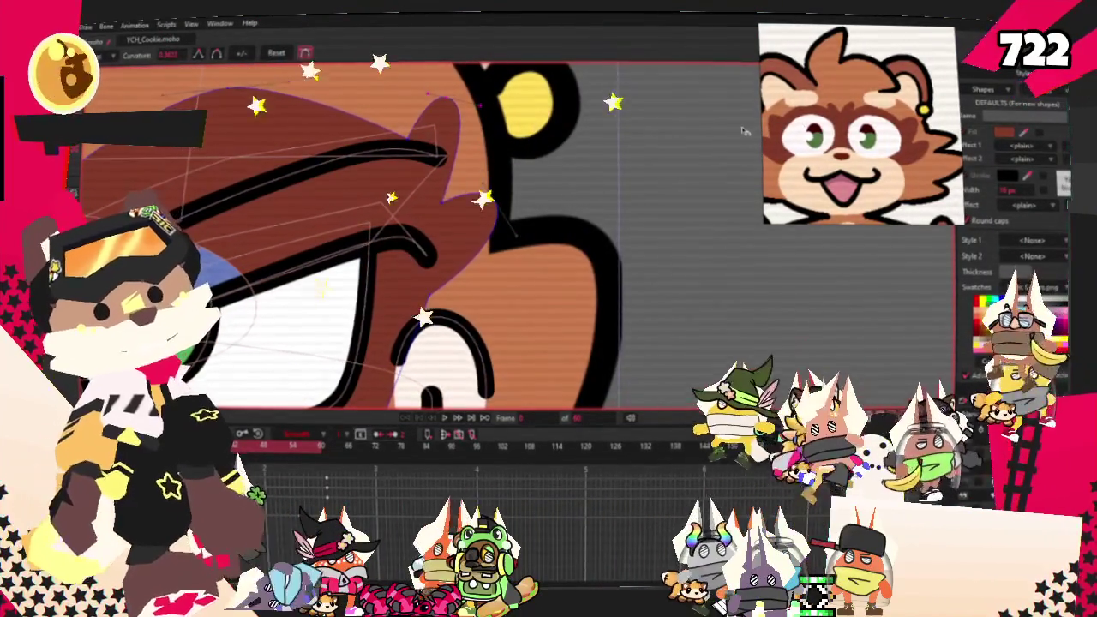
click(446, 118)
scroll(445, 118, down, 1)
scroll(446, 117, down, 1)
key(t)
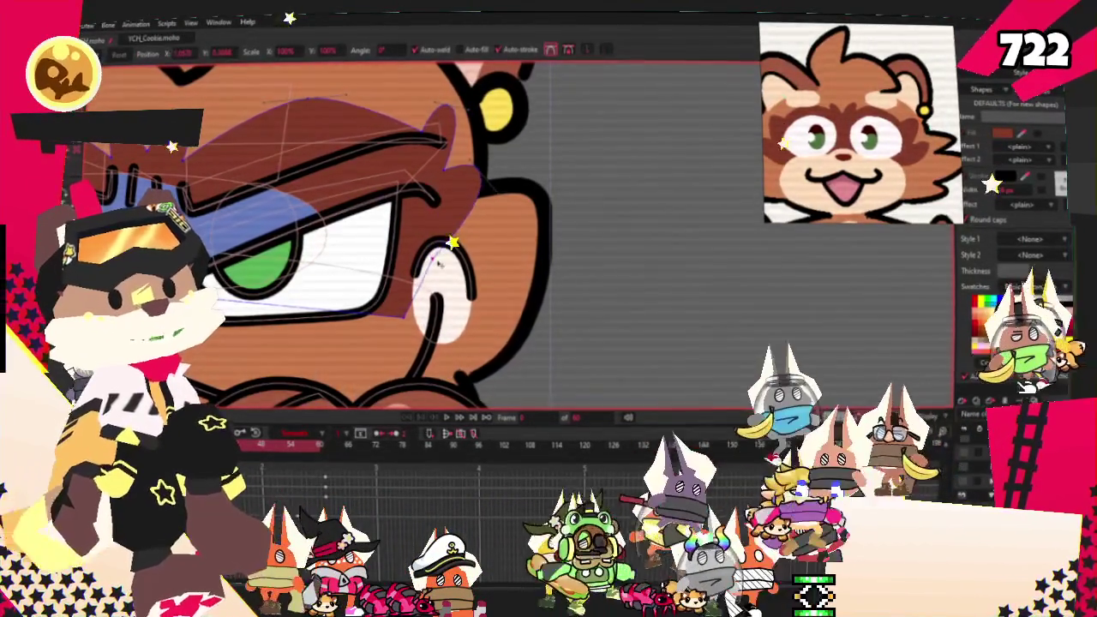
scroll(462, 231, down, 2)
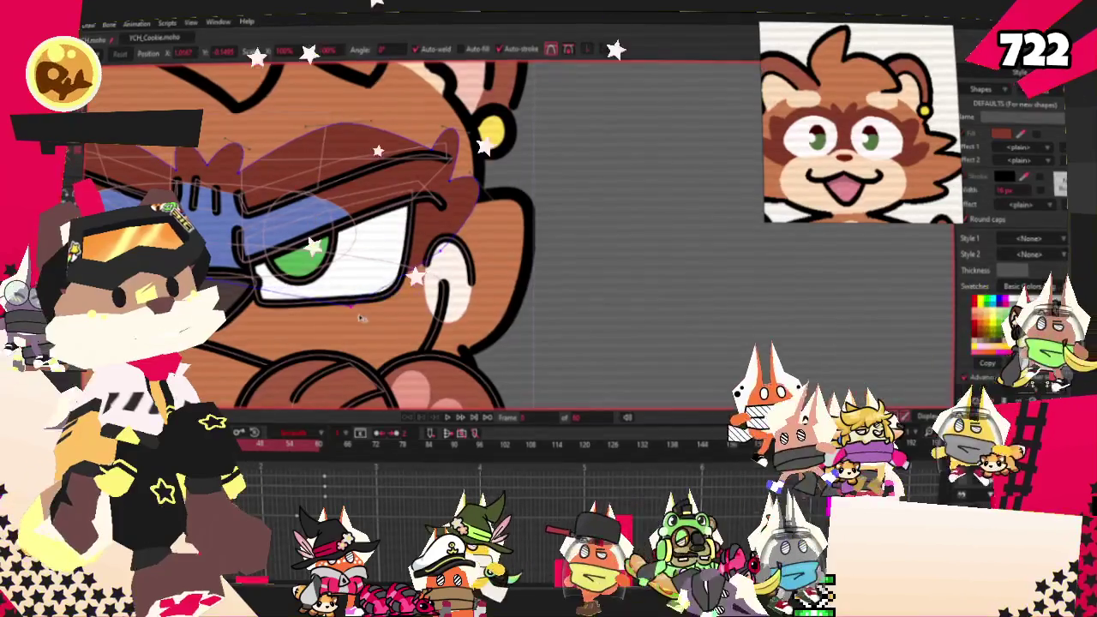
drag(433, 281, 754, 223)
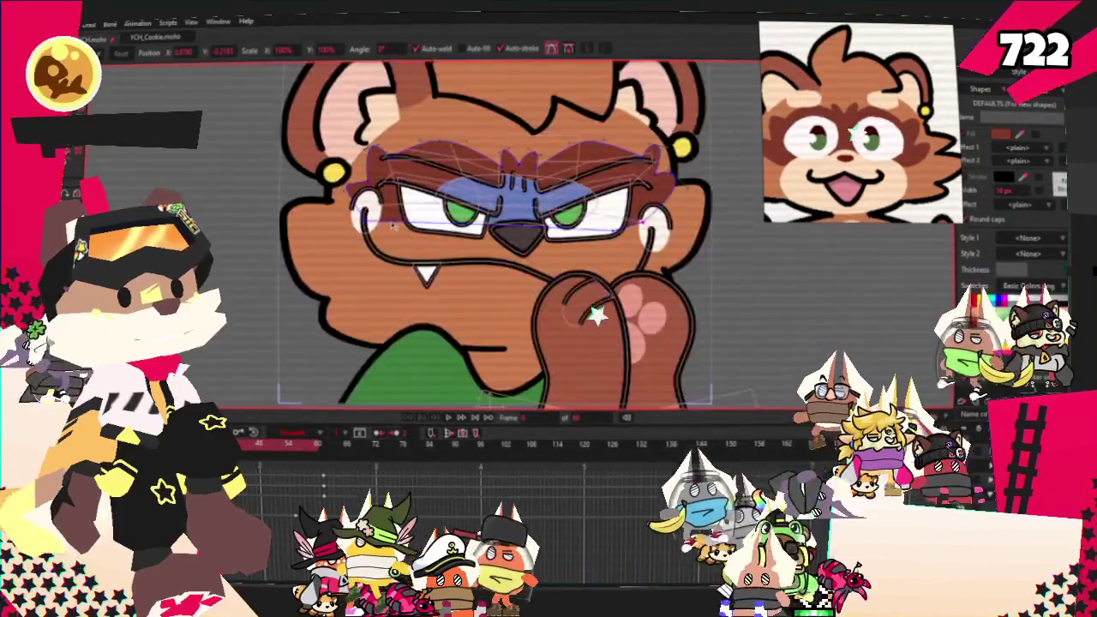
key(c)
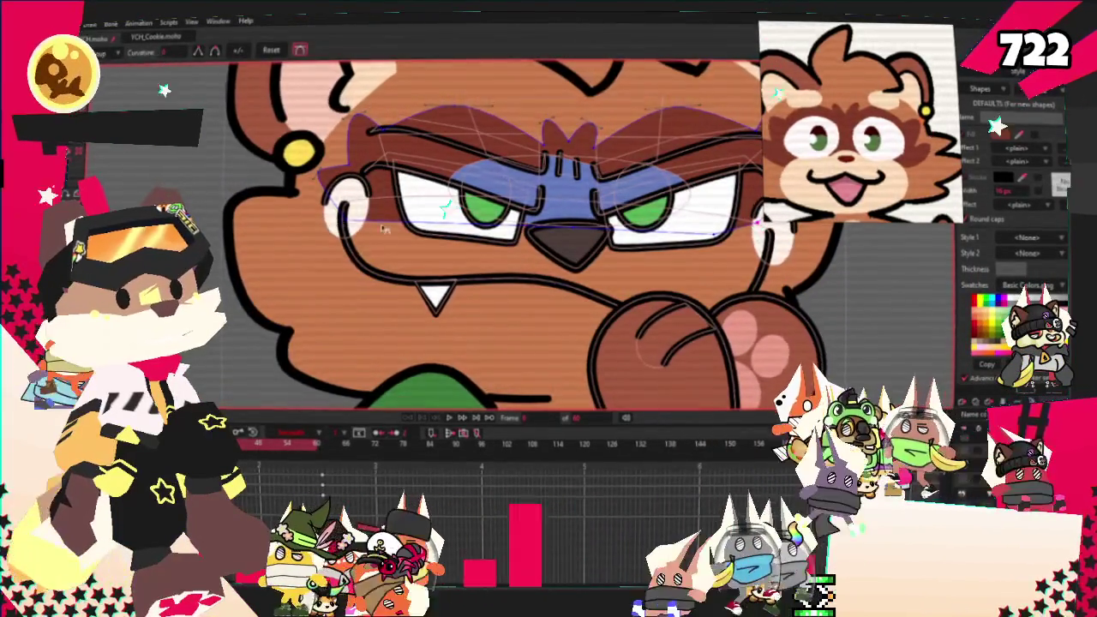
scroll(446, 306, down, 2)
scroll(474, 249, up, 5)
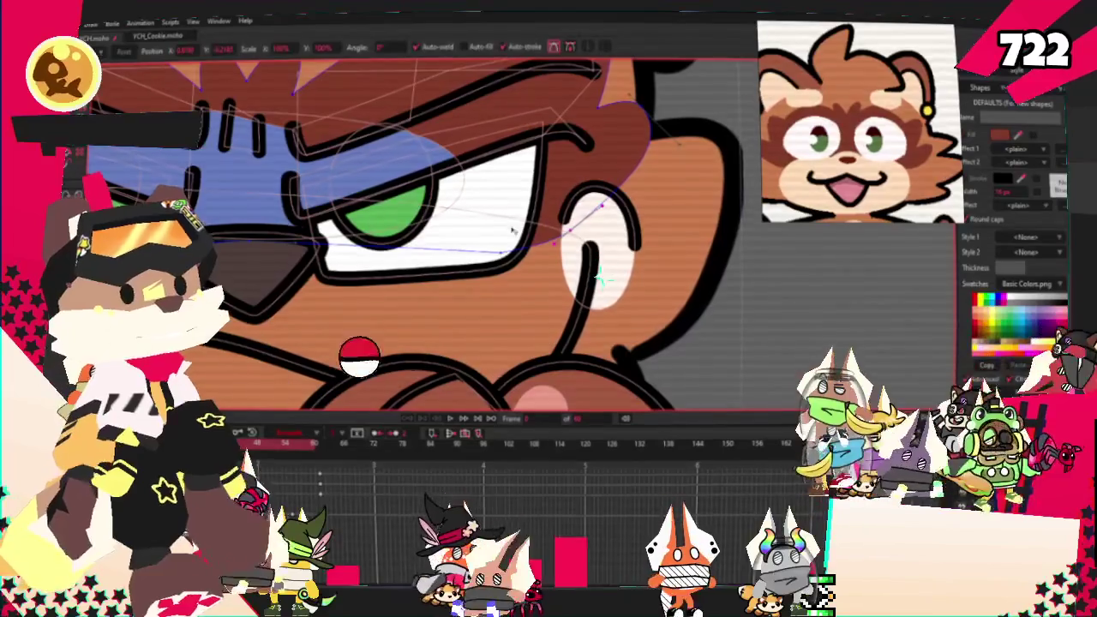
key(t)
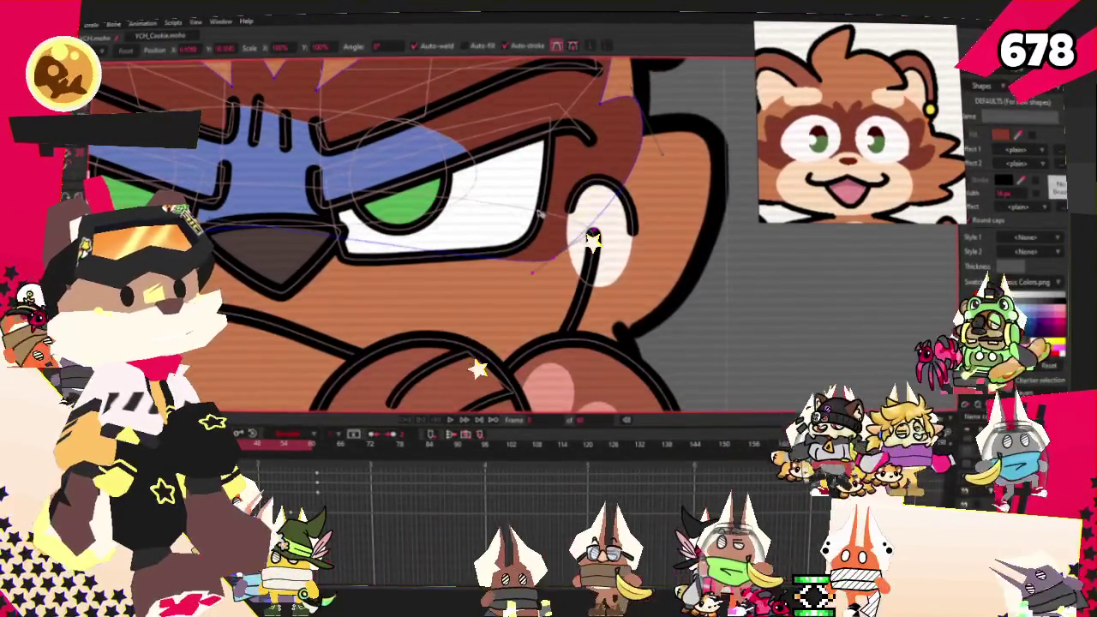
scroll(564, 266, down, 3)
scroll(433, 191, up, 2)
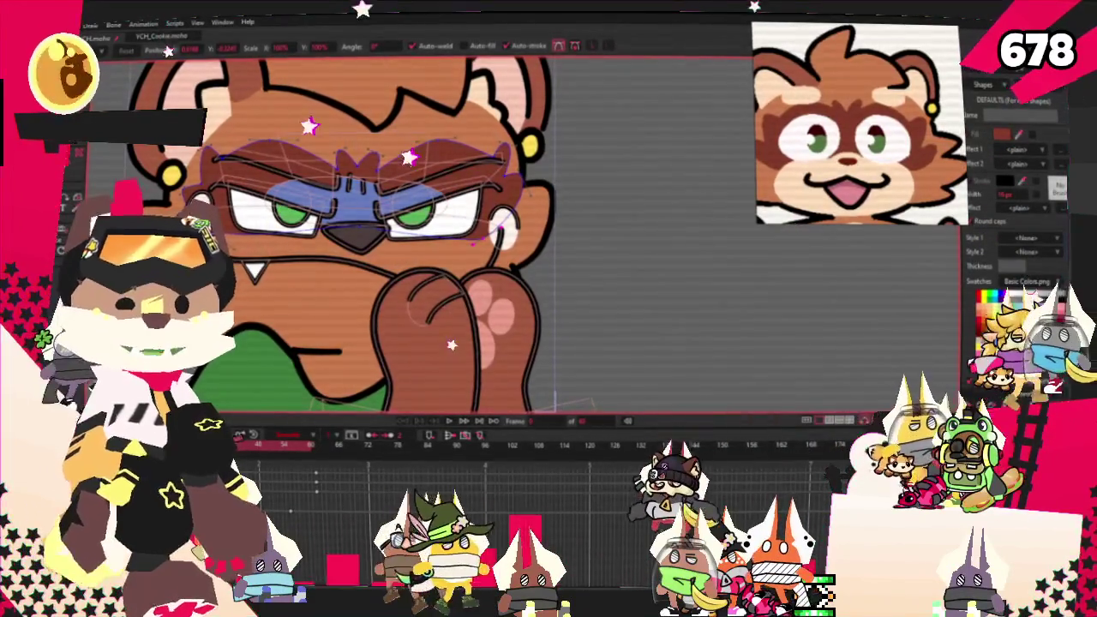
scroll(323, 63, up, 2)
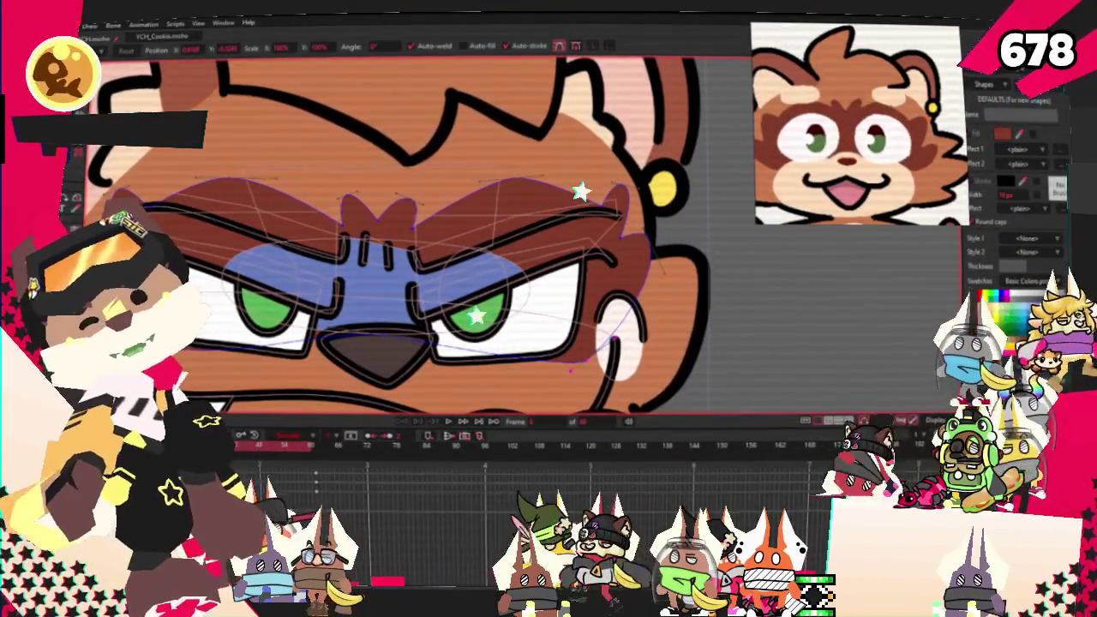
scroll(245, 174, up, 1)
scroll(245, 174, up, 1)
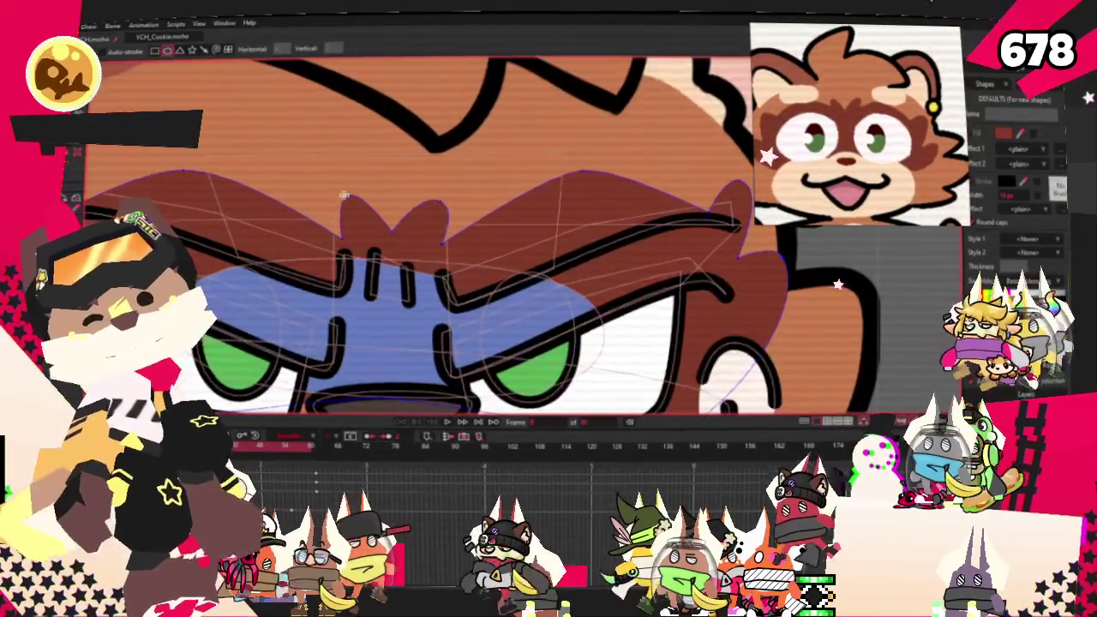
click(307, 225)
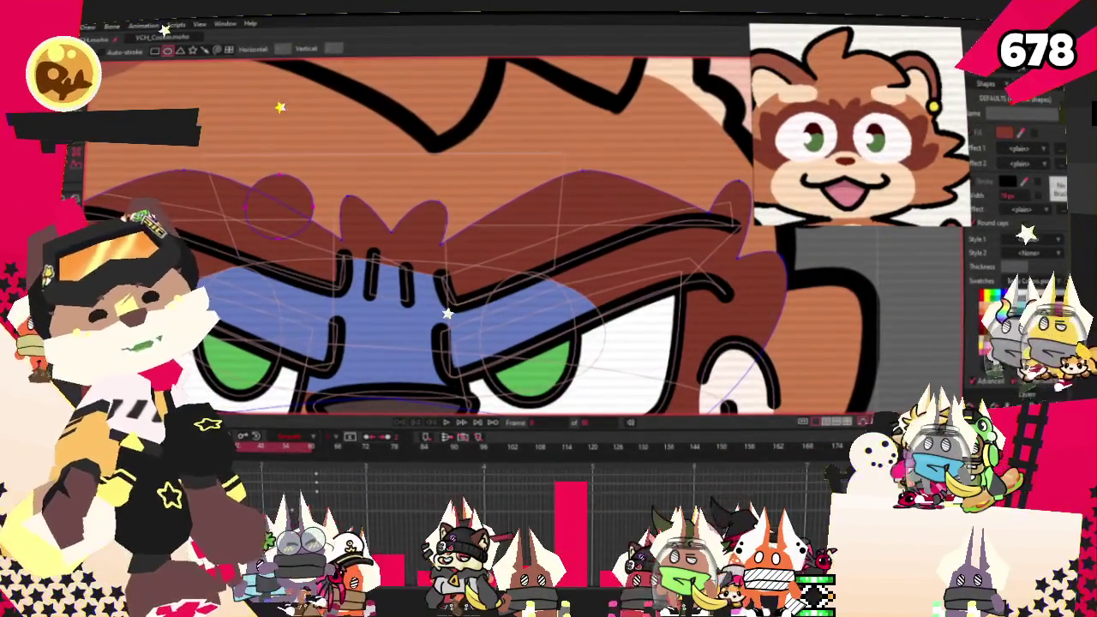
key(q)
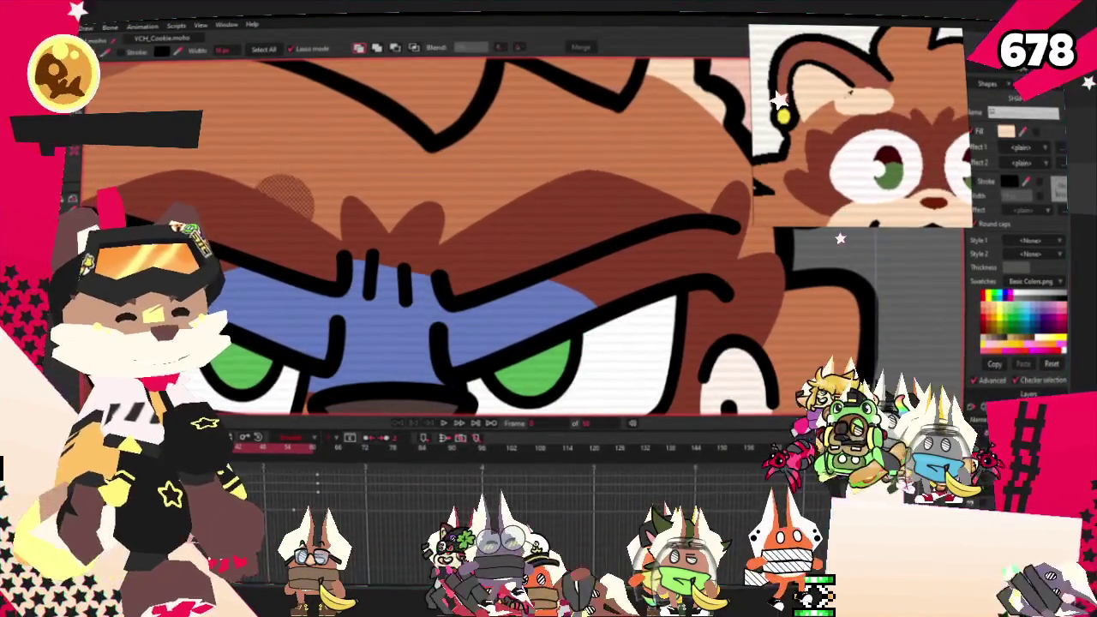
key(t)
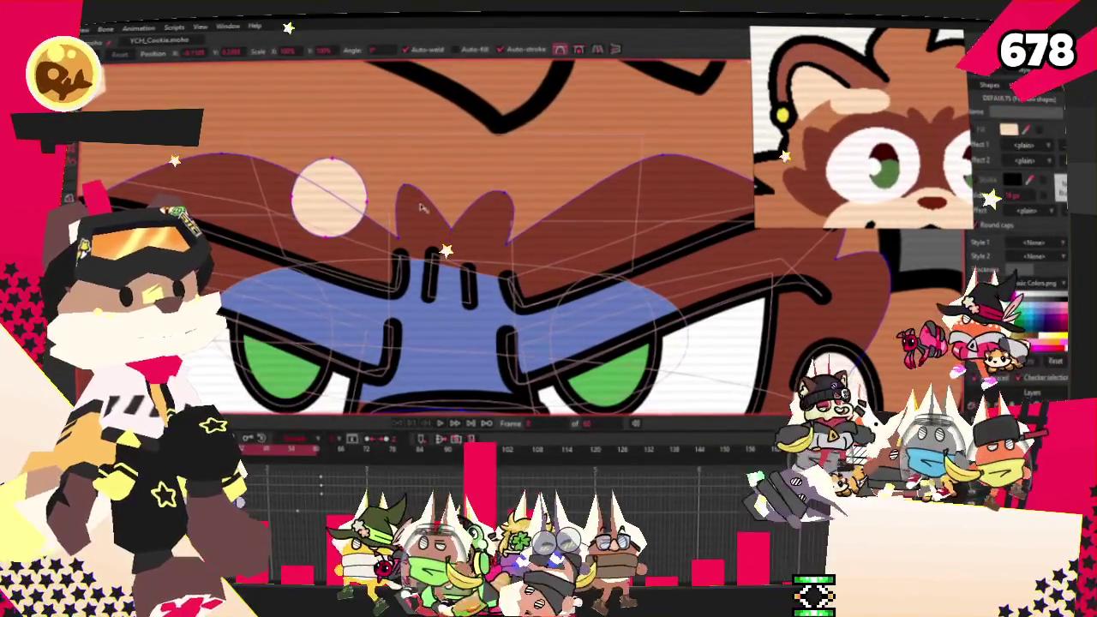
mouse_move(437, 204)
mouse_down()
mouse_move(344, 211)
mouse_move(368, 204)
mouse_move(358, 177)
mouse_up()
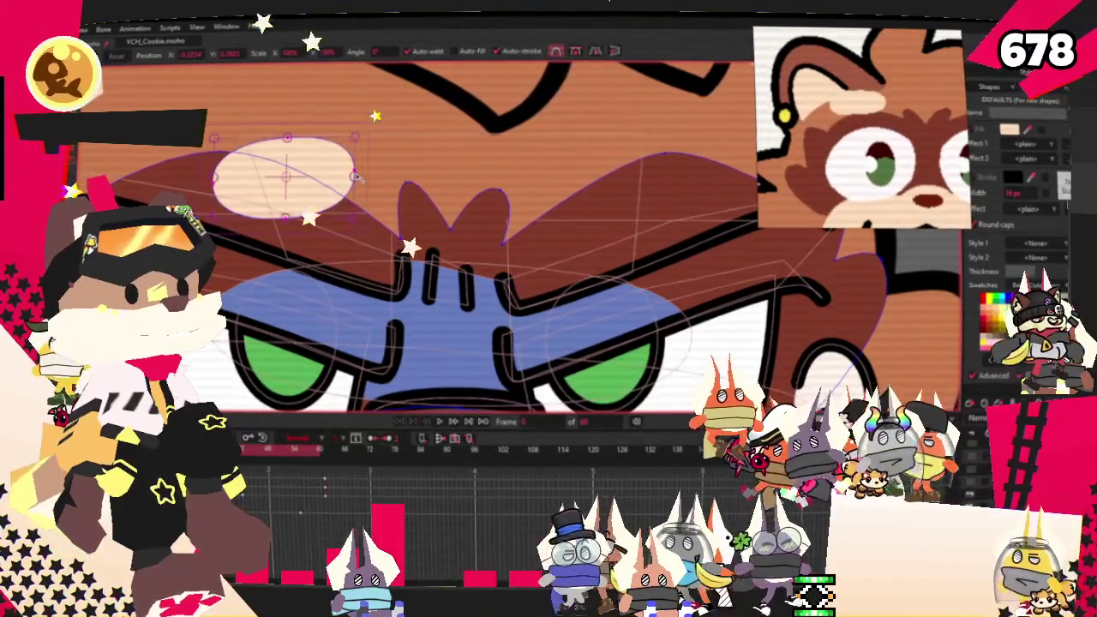
mouse_move(358, 177)
mouse_down()
mouse_move(379, 227)
mouse_move(404, 153)
mouse_up()
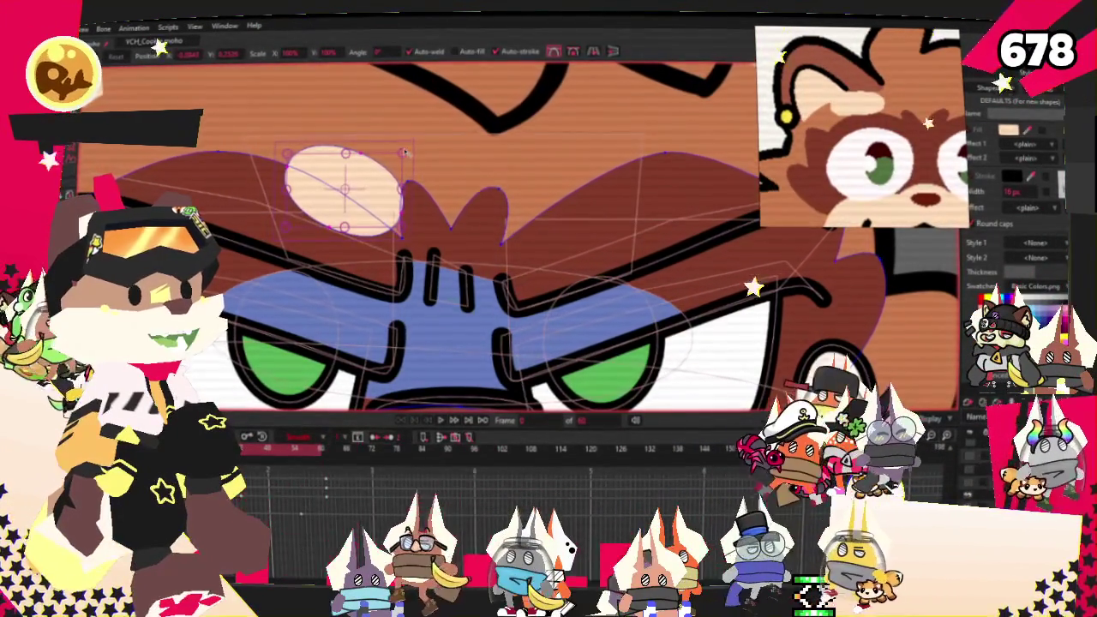
click(404, 156)
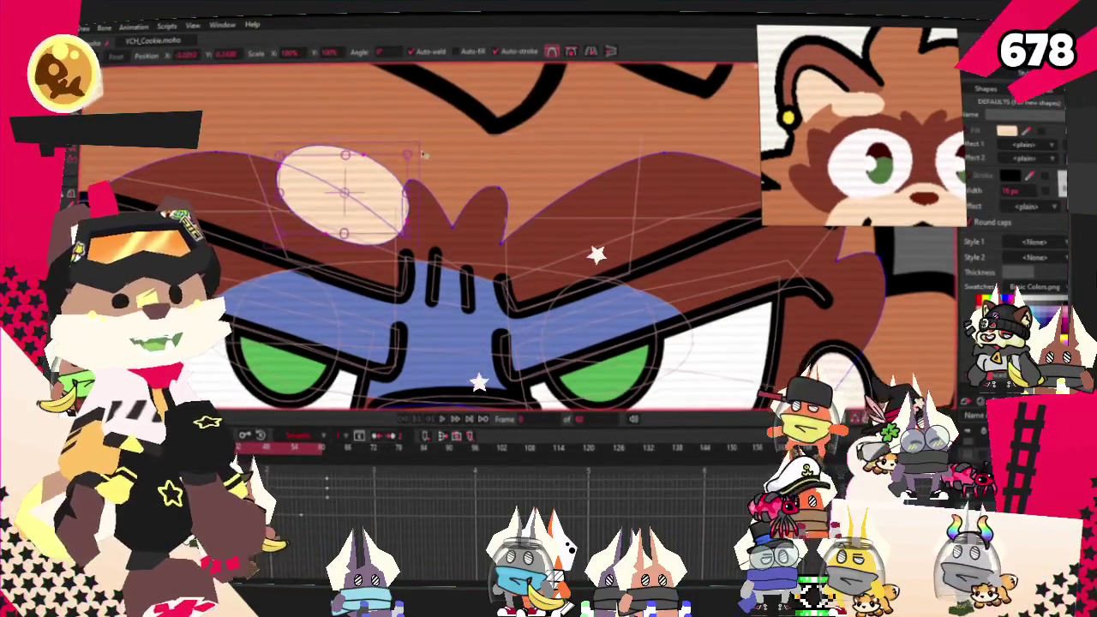
scroll(423, 155, down, 2)
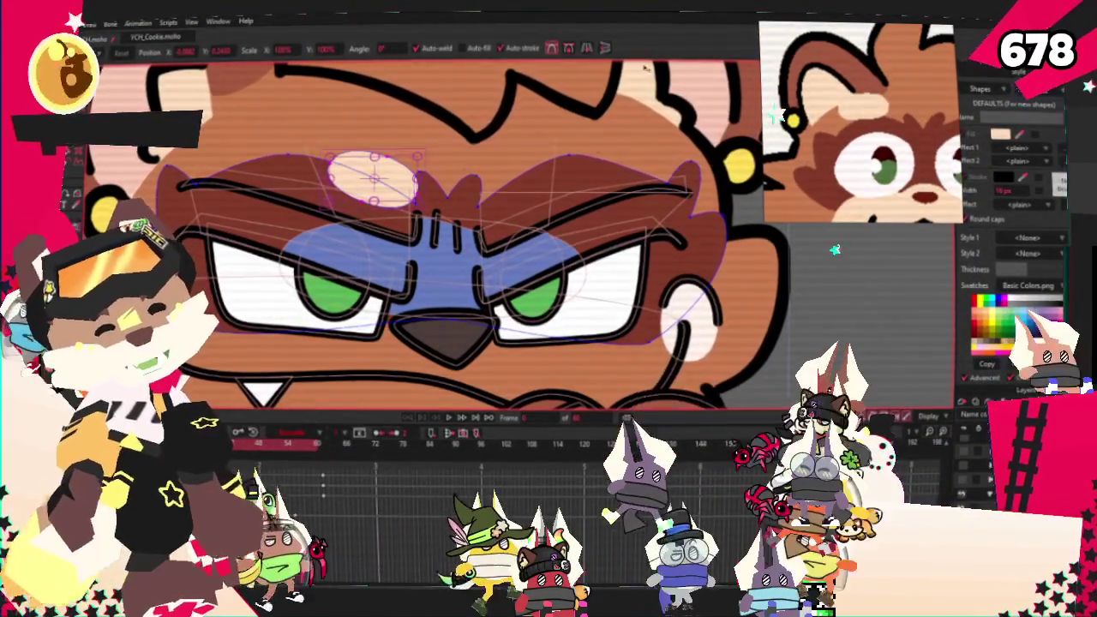
scroll(434, 184, up, 2)
drag(506, 150, 625, 228)
scroll(558, 204, up, 2)
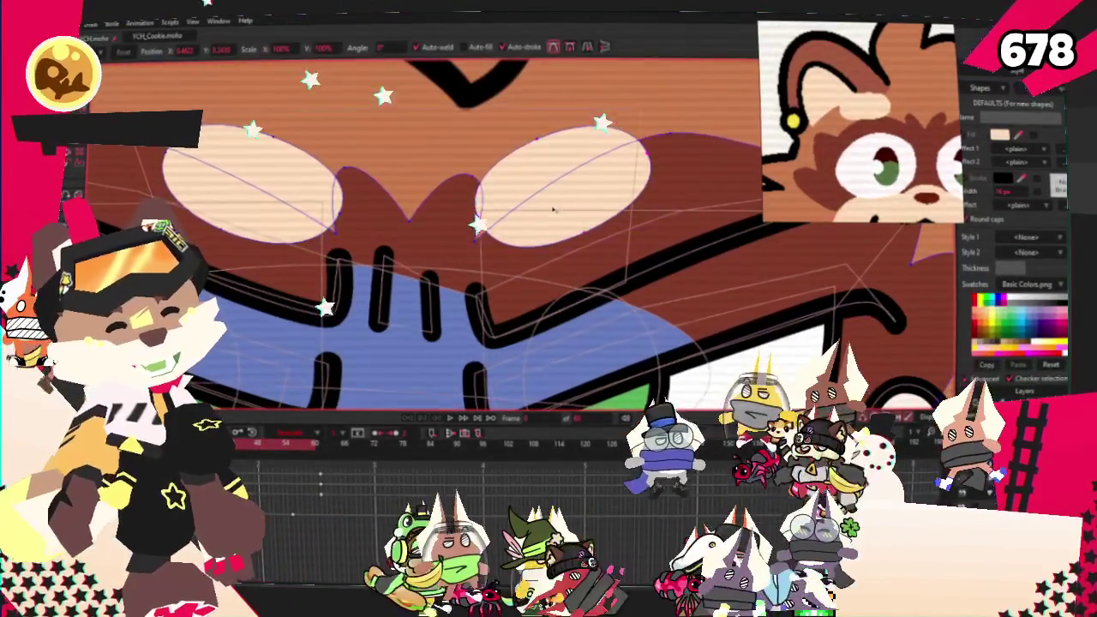
scroll(546, 204, down, 4)
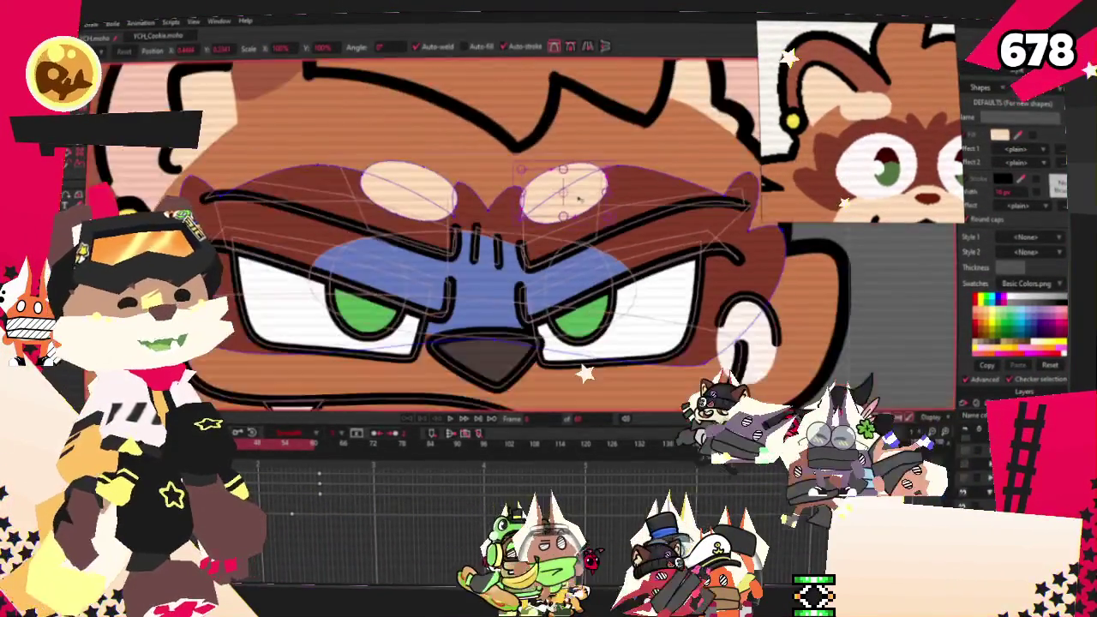
scroll(572, 201, down, 2)
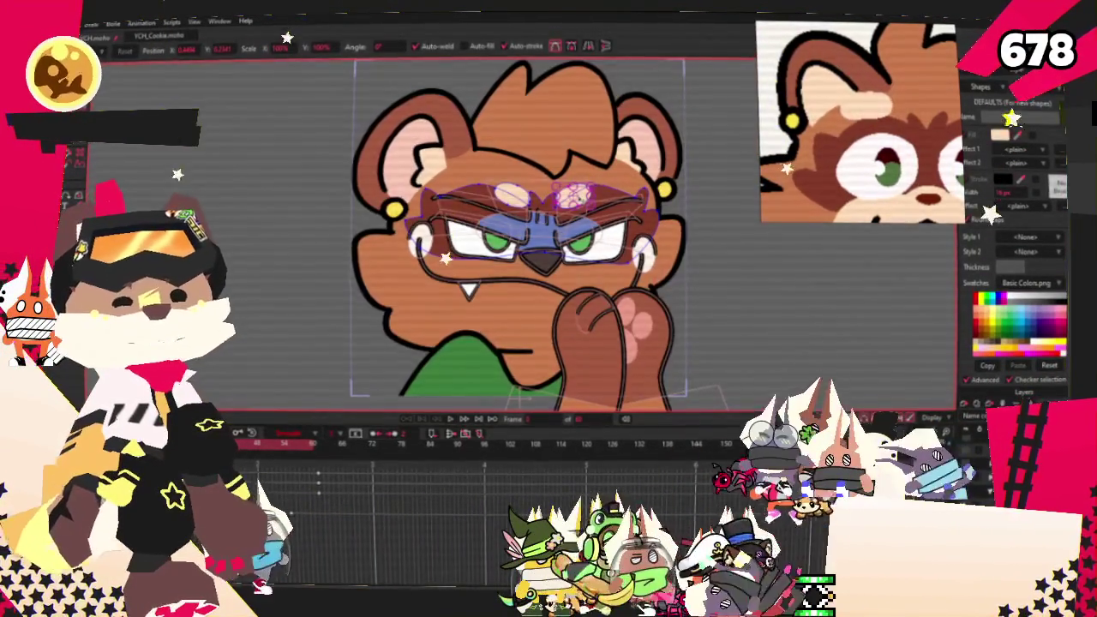
scroll(570, 197, up, 3)
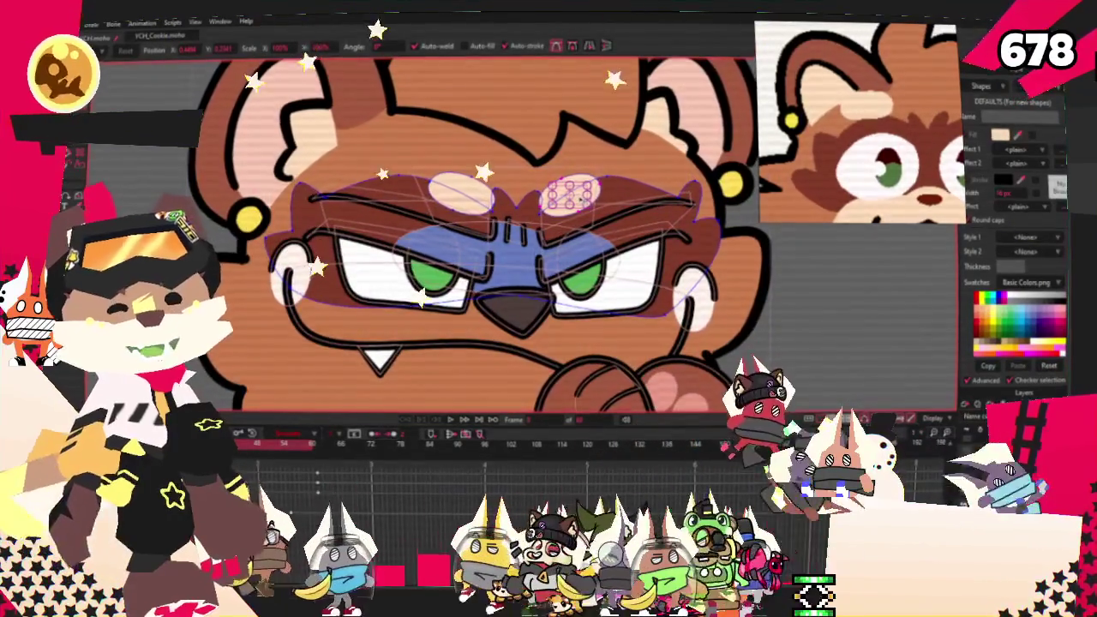
scroll(579, 197, up, 2)
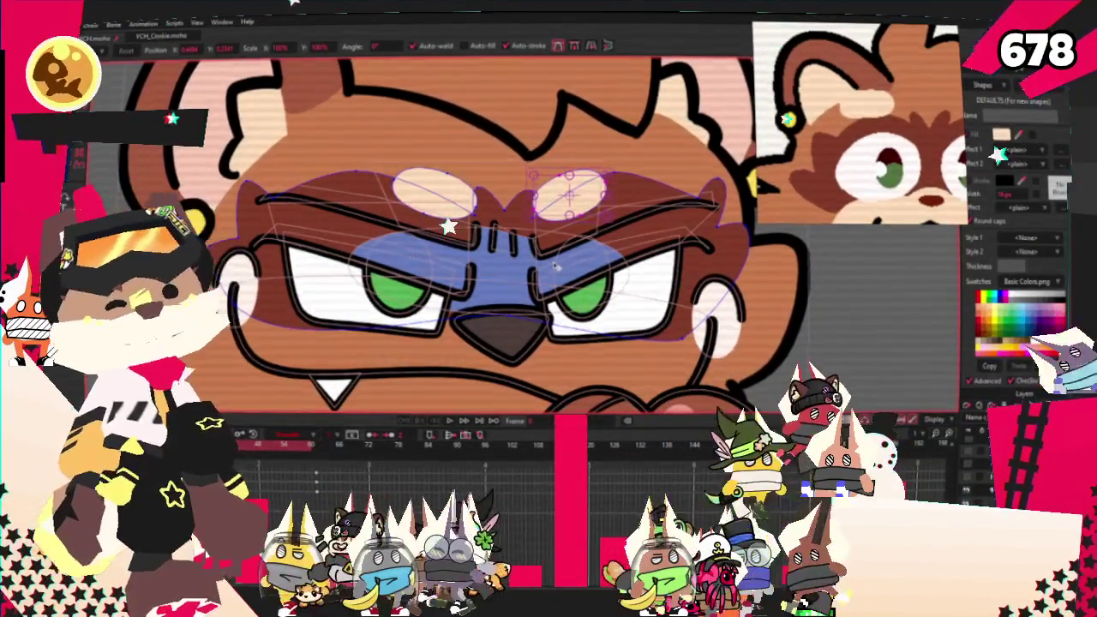
scroll(591, 223, up, 2)
scroll(608, 171, up, 2)
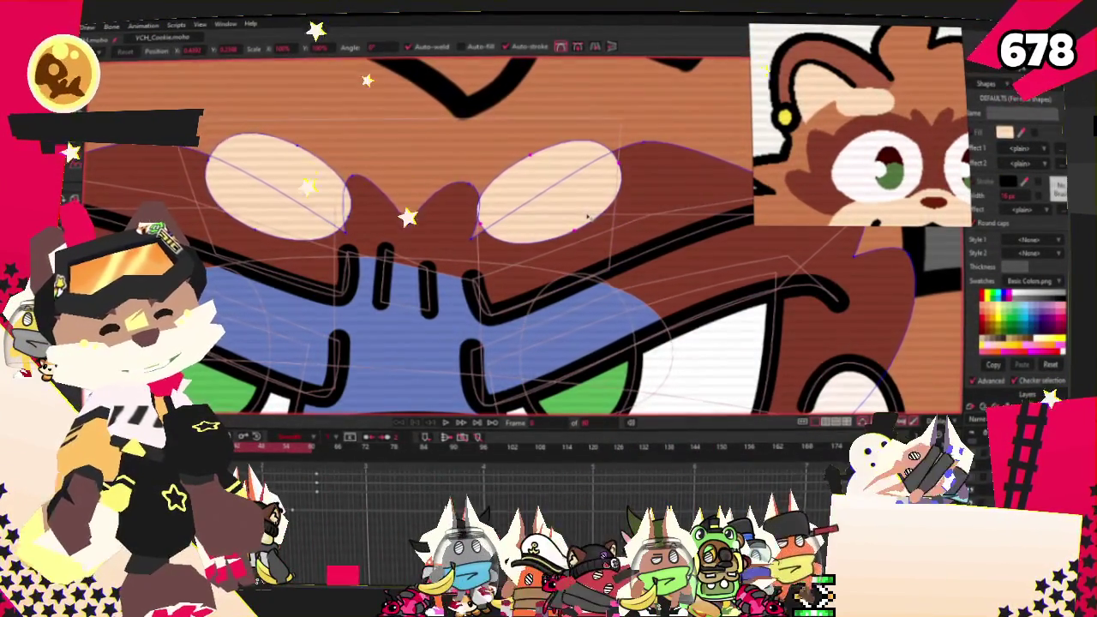
scroll(398, 175, down, 2)
scroll(398, 176, up, 1)
scroll(398, 175, up, 1)
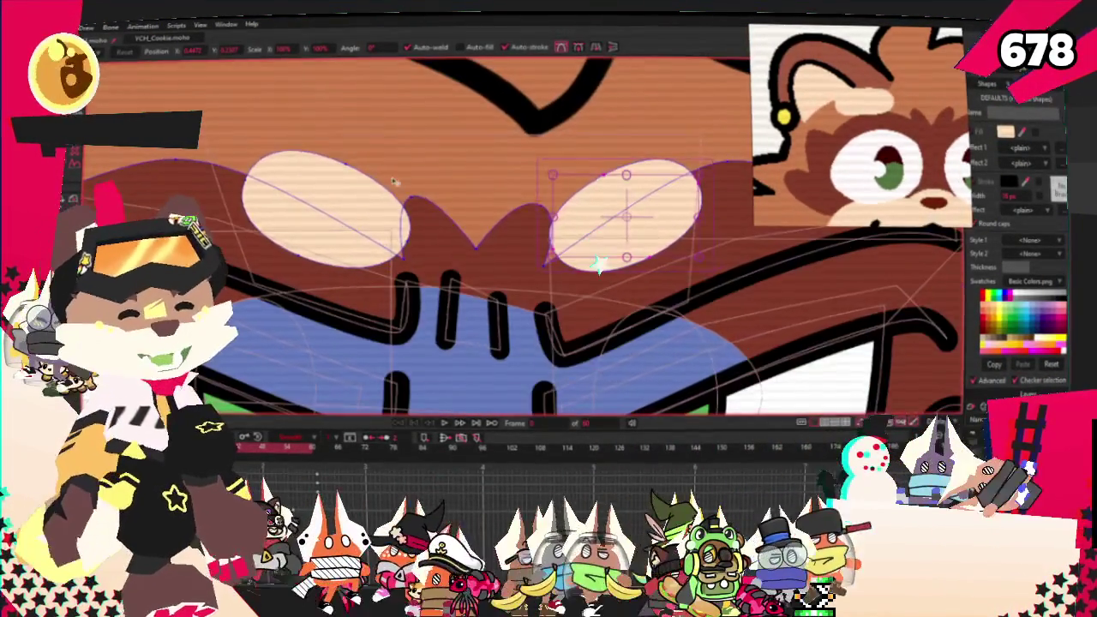
scroll(395, 178, down, 2)
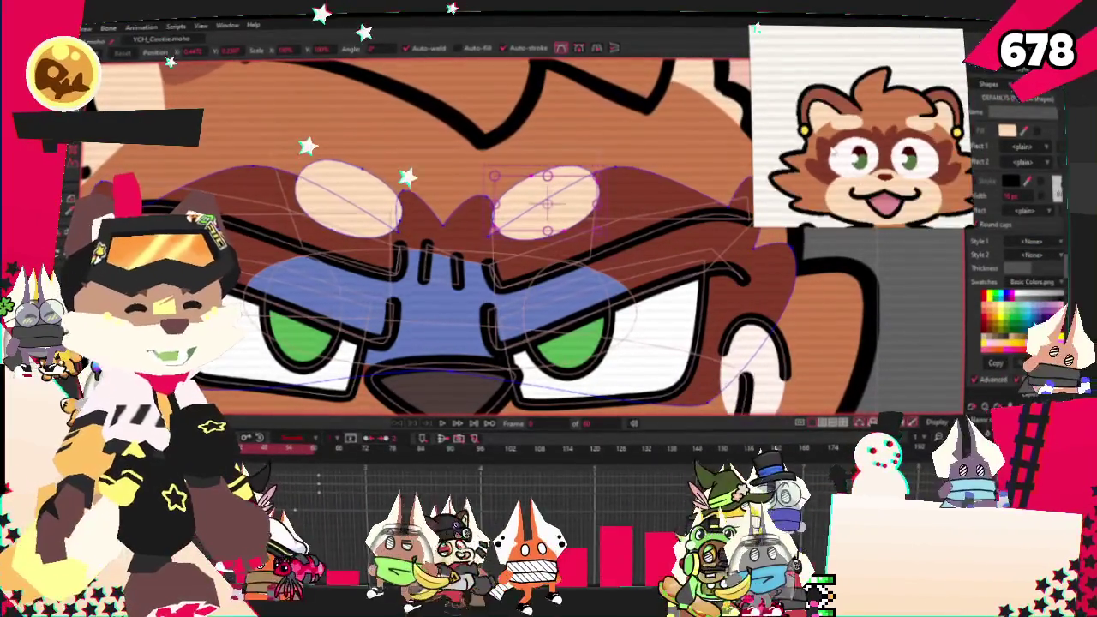
scroll(338, 175, down, 2)
scroll(534, 227, down, 2)
scroll(534, 227, up, 2)
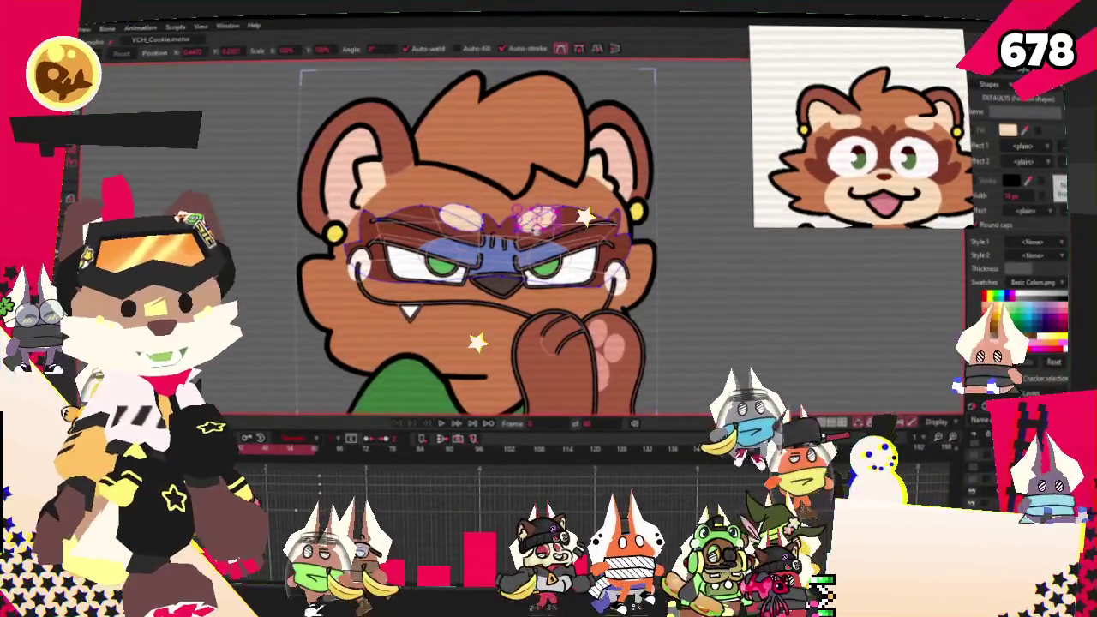
scroll(602, 274, up, 1)
scroll(480, 154, up, 2)
scroll(585, 149, down, 3)
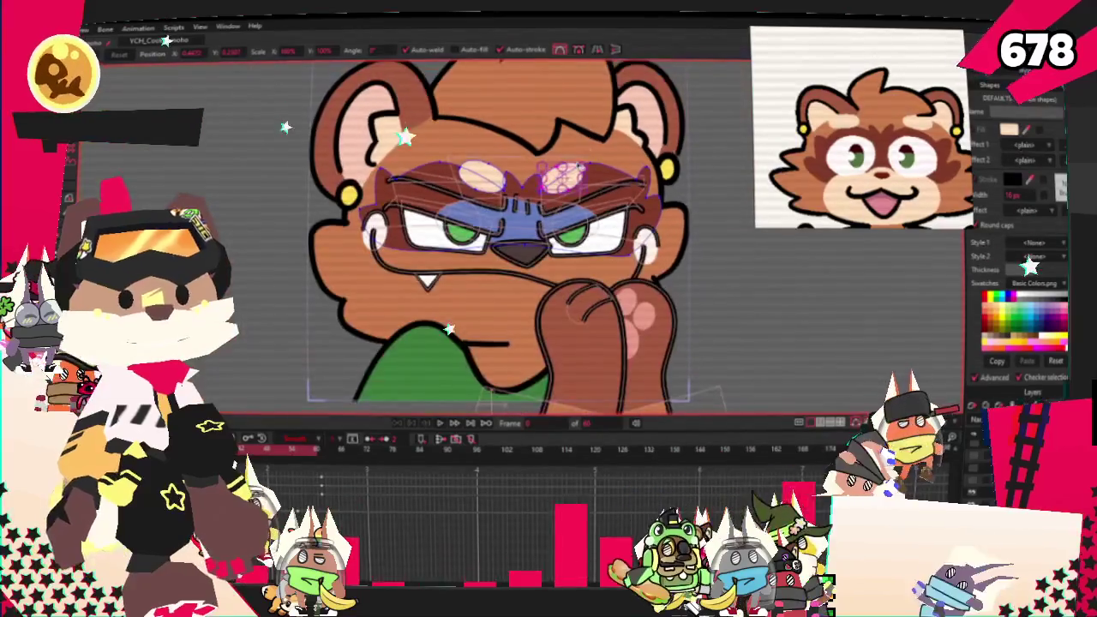
scroll(584, 148, up, 1)
scroll(540, 243, up, 1)
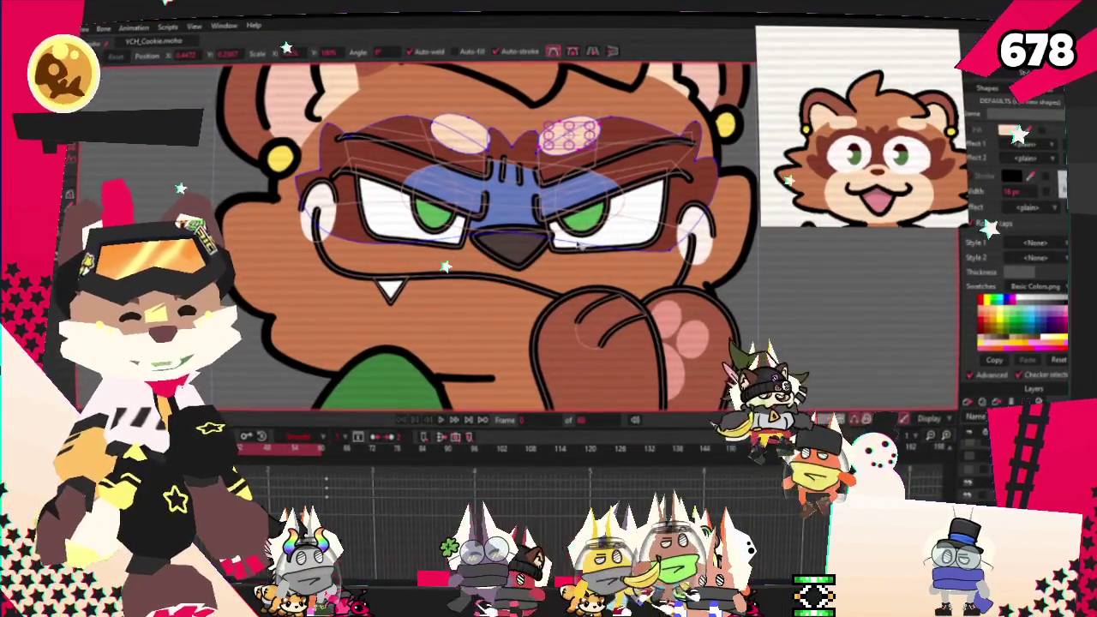
scroll(583, 195, up, 2)
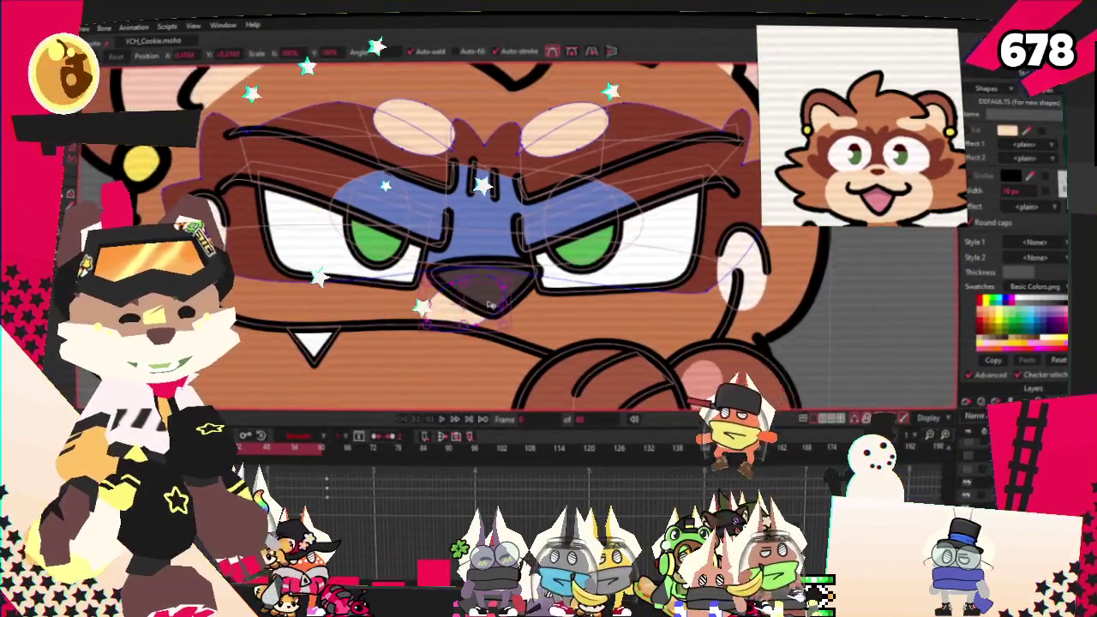
Select the lighter muzzle shape, then the cheek shape beside the paw, to inspect them.
scroll(490, 305, up, 2)
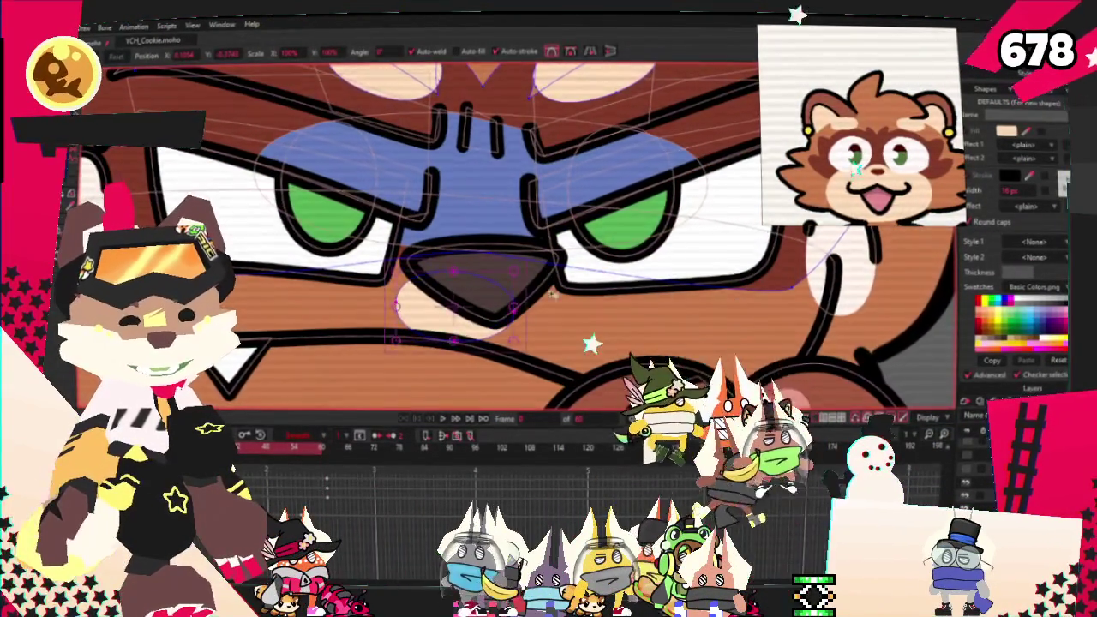
scroll(614, 293, down, 2)
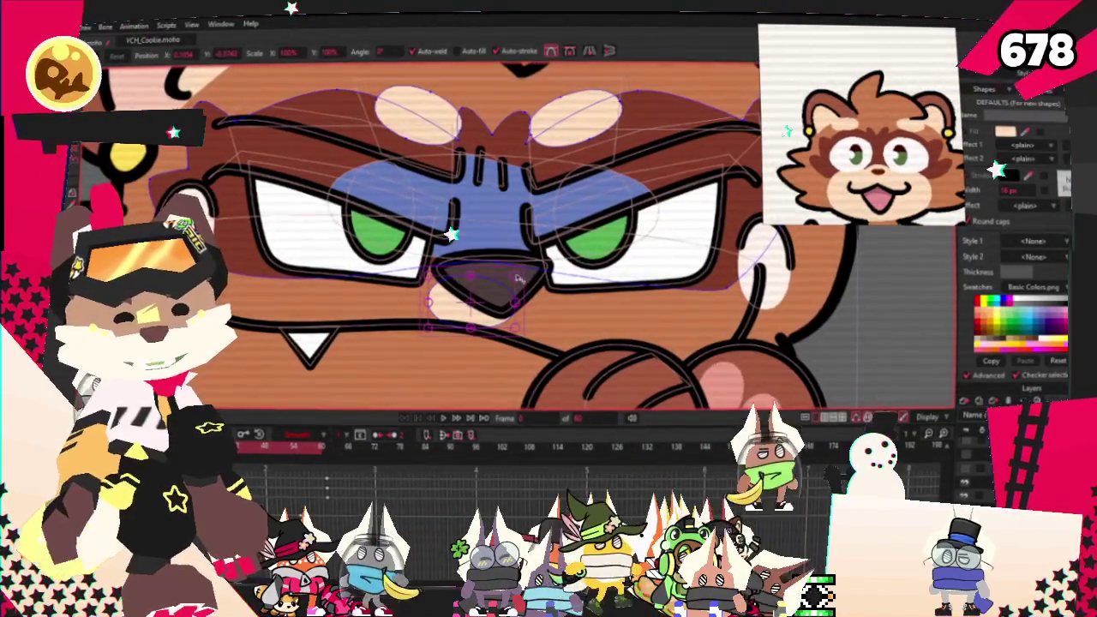
click(416, 348)
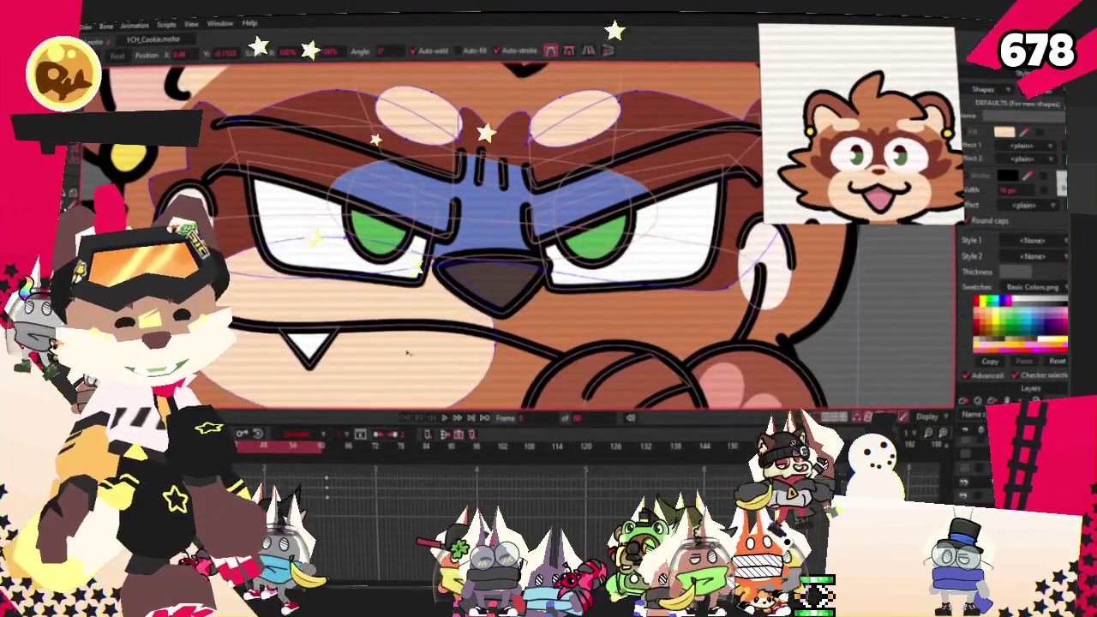
scroll(382, 302, down, 1)
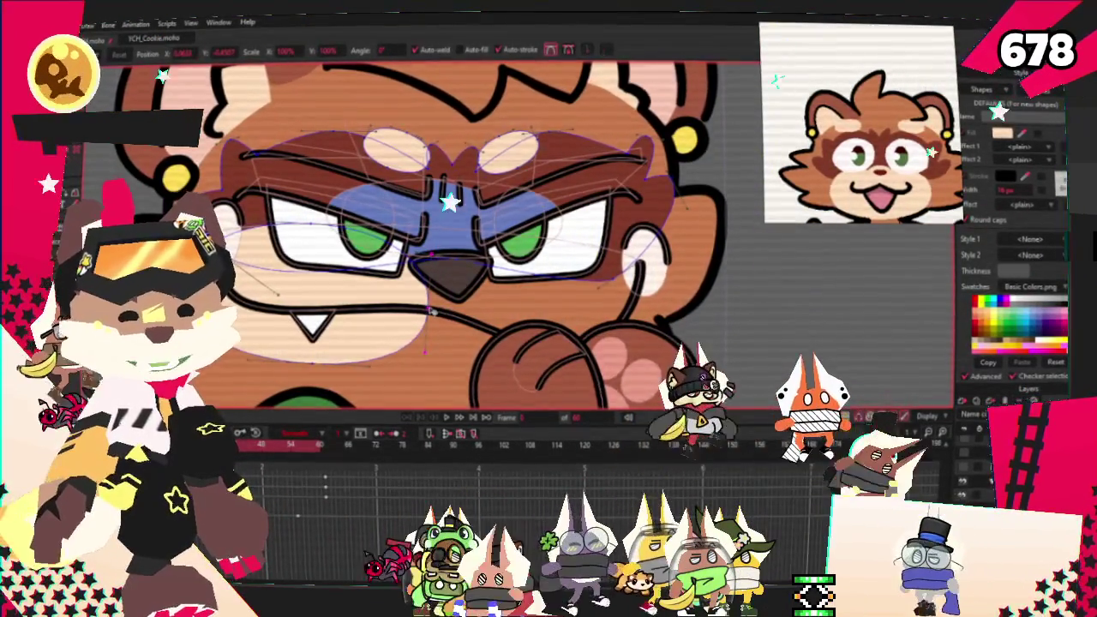
click(662, 291)
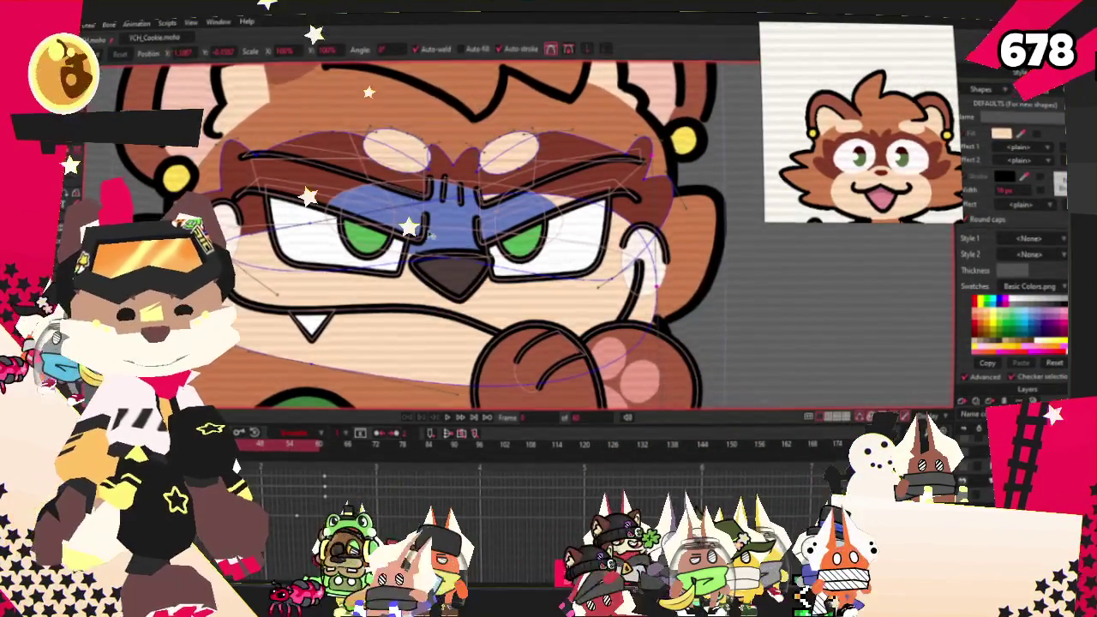
scroll(267, 223, up, 2)
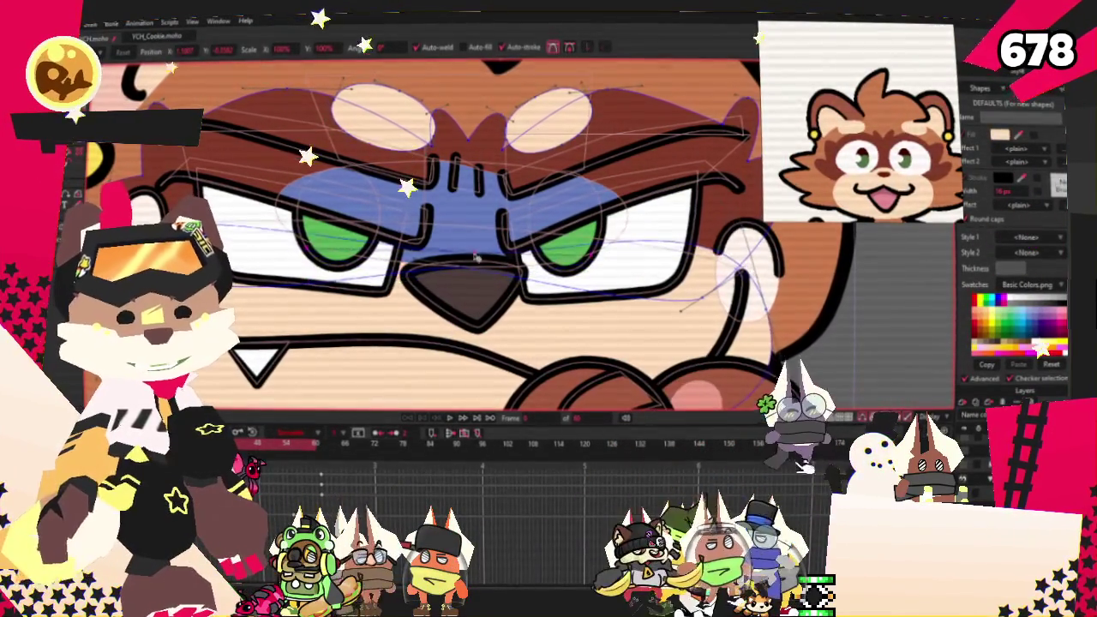
scroll(474, 274, down, 2)
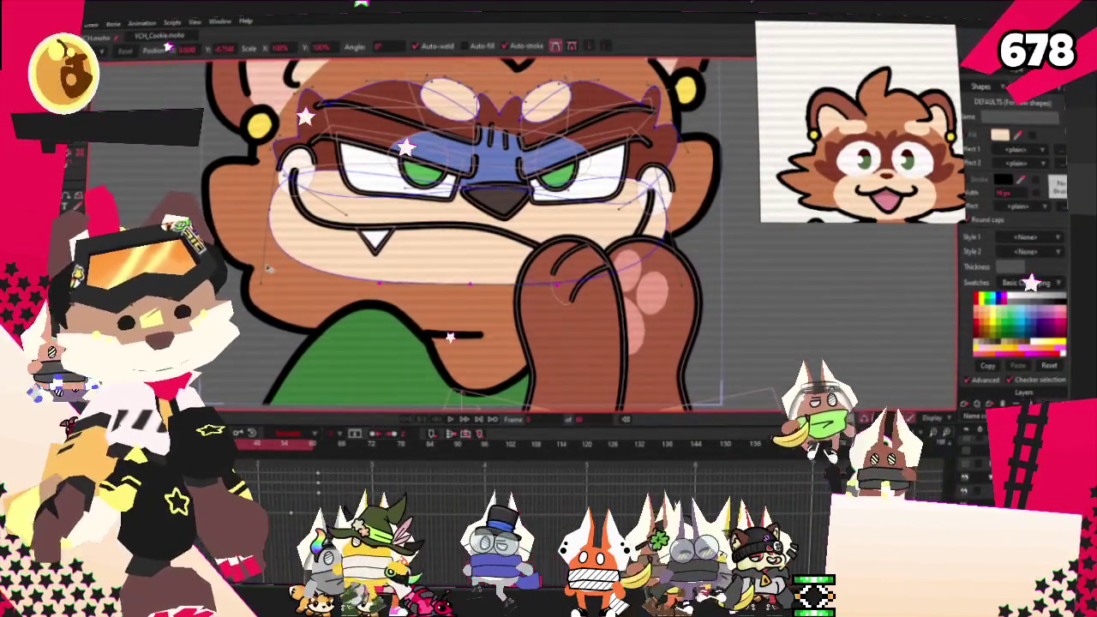
scroll(673, 283, up, 2)
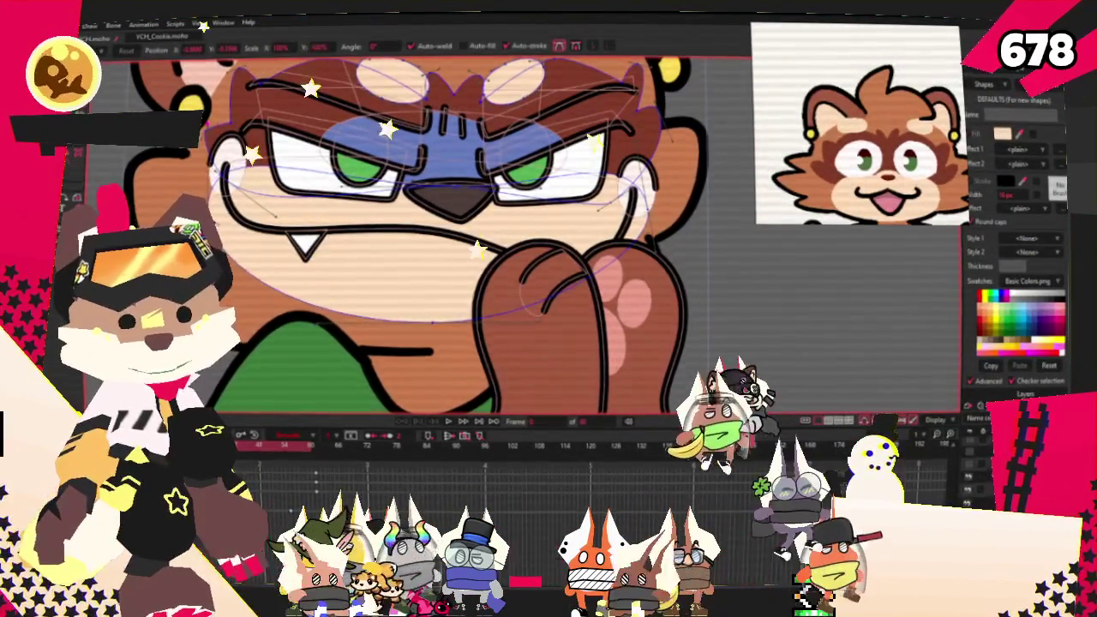
Leave point editing and play the bear animation from frame 0.
key(g)
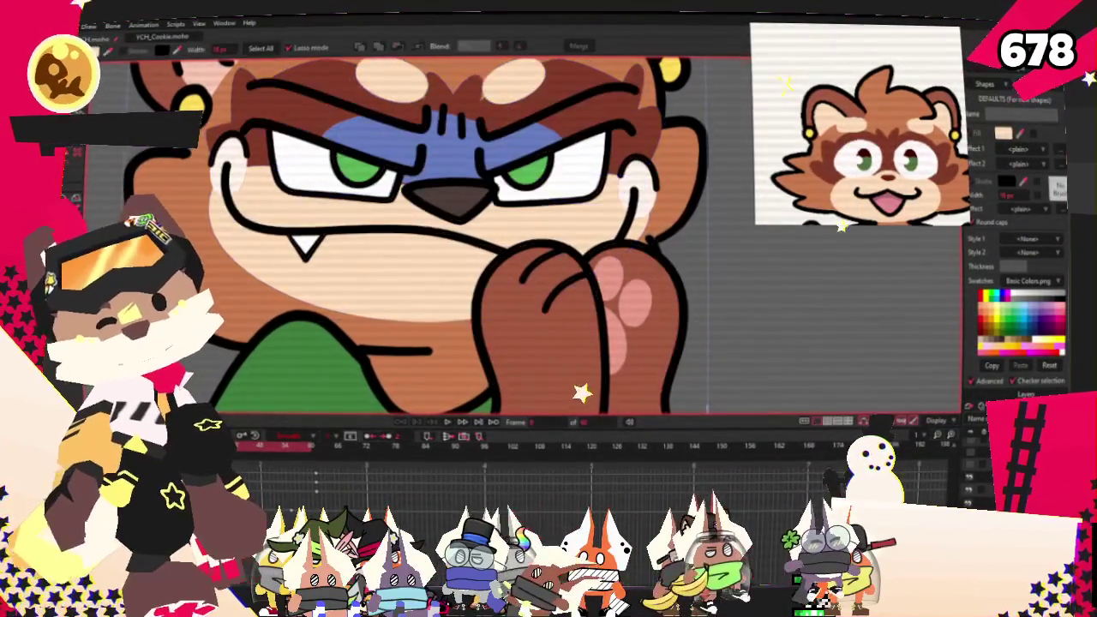
scroll(514, 257, up, 2)
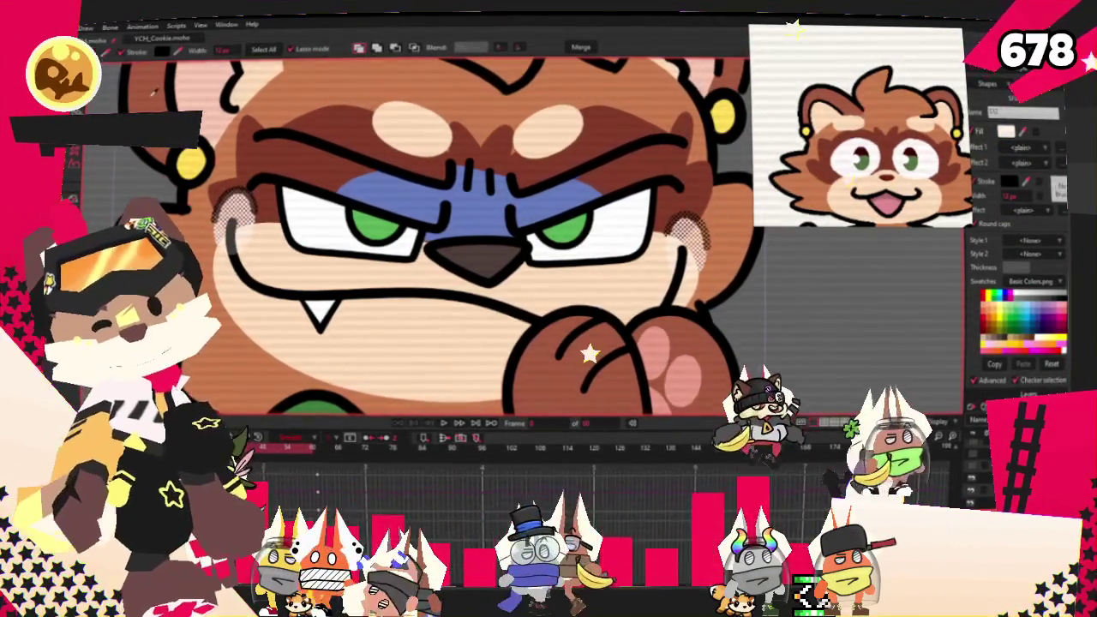
scroll(604, 286, down, 2)
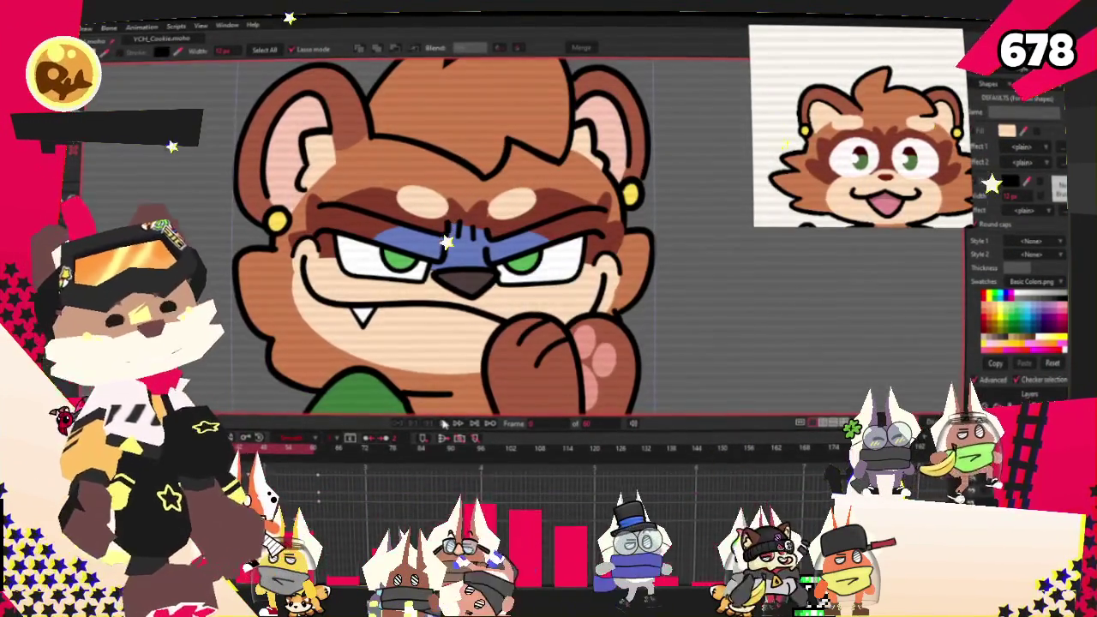
click(443, 423)
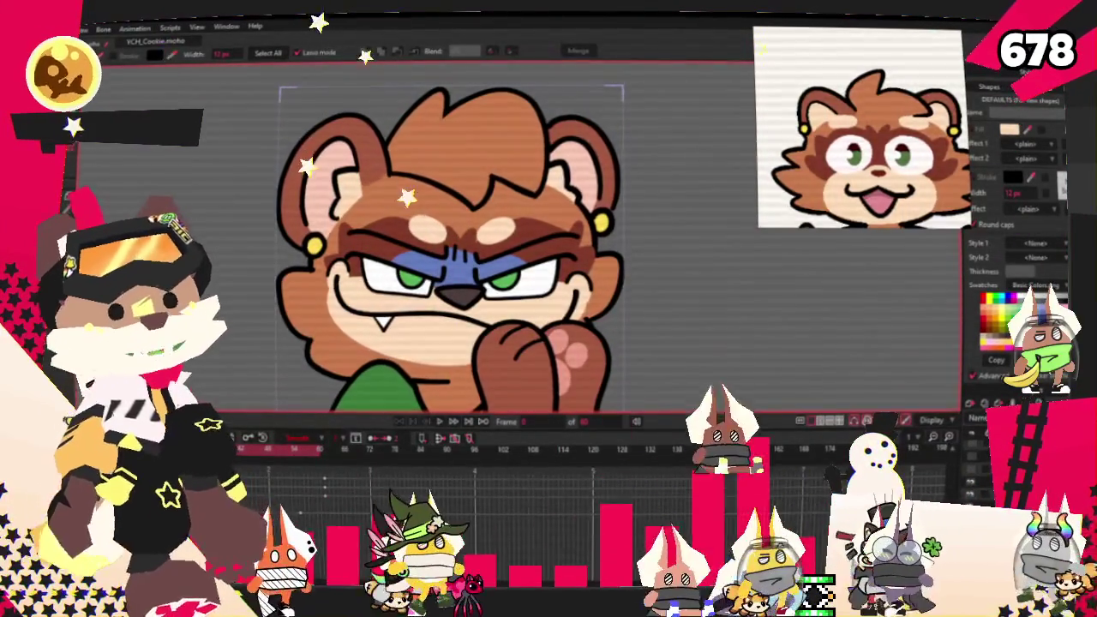
Return to point editing on the face and switch to Transform Points.
key(u)
scroll(469, 261, up, 3)
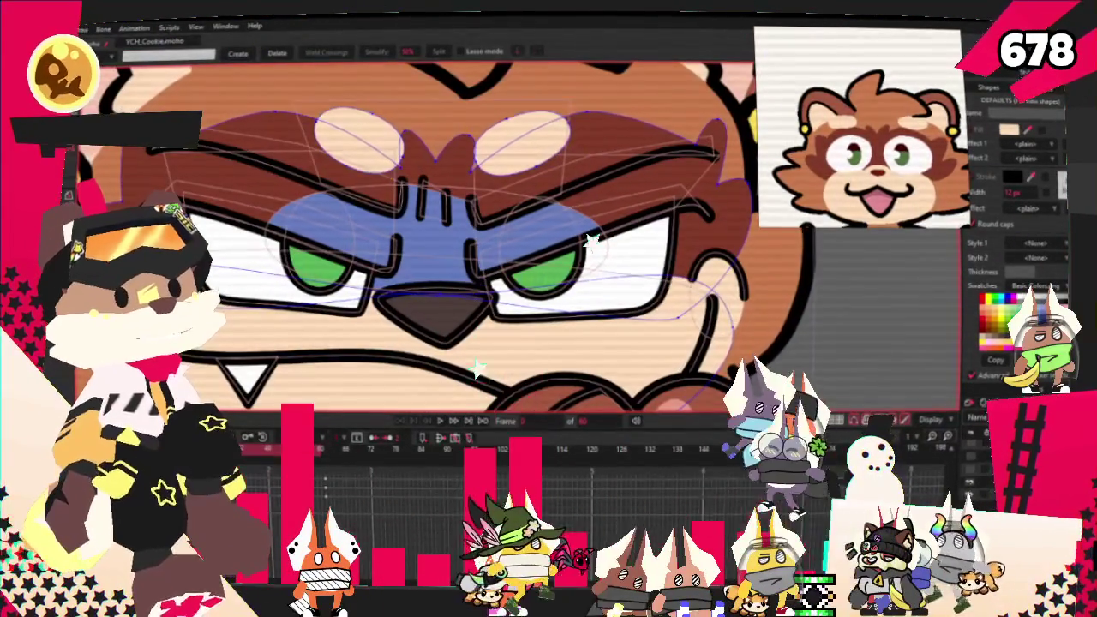
scroll(433, 257, down, 1)
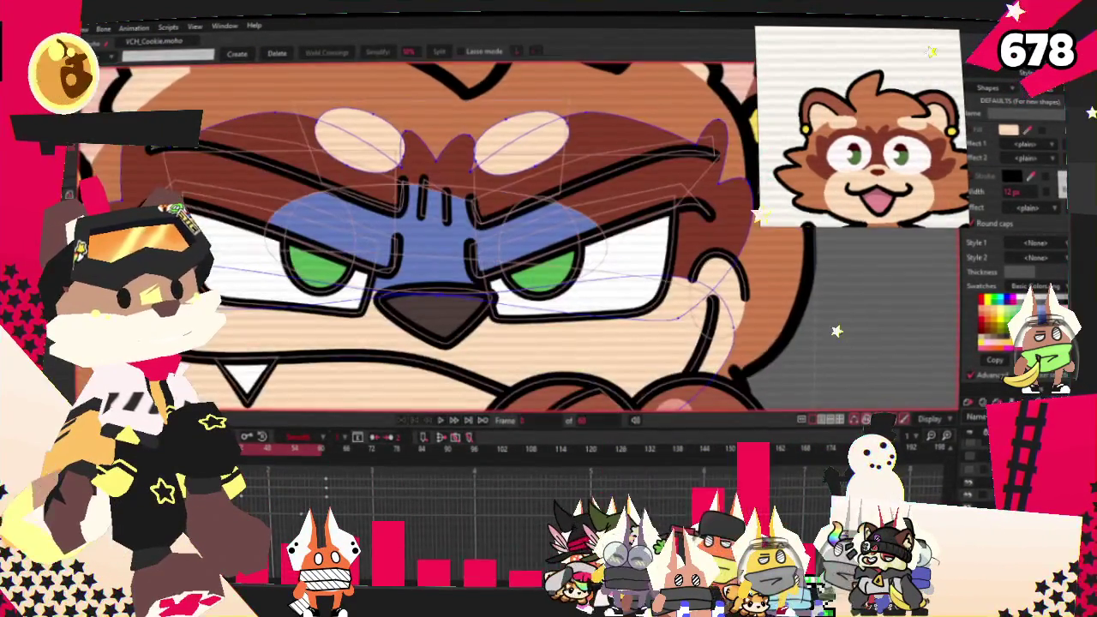
scroll(449, 340, up, 1)
scroll(449, 341, down, 2)
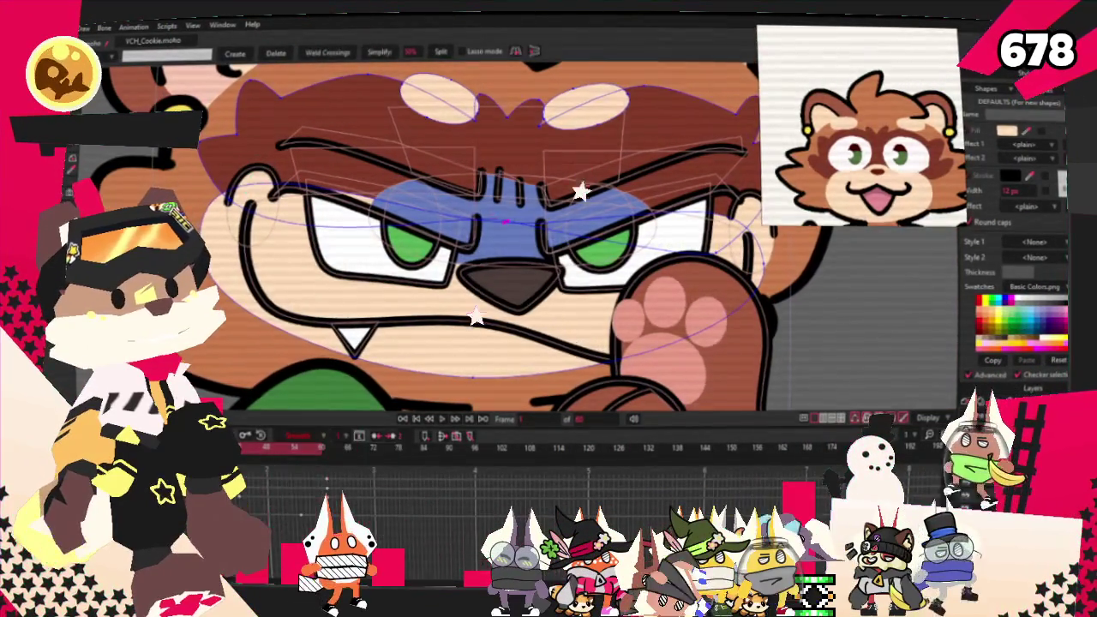
key(t)
scroll(636, 280, up, 2)
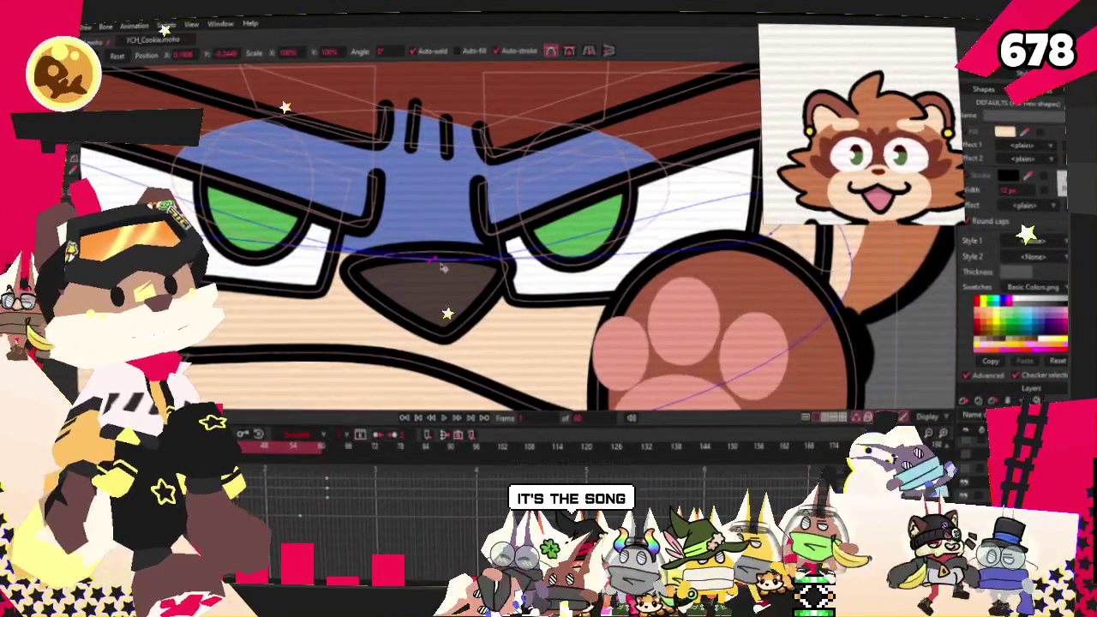
scroll(443, 283, down, 3)
scroll(410, 236, up, 3)
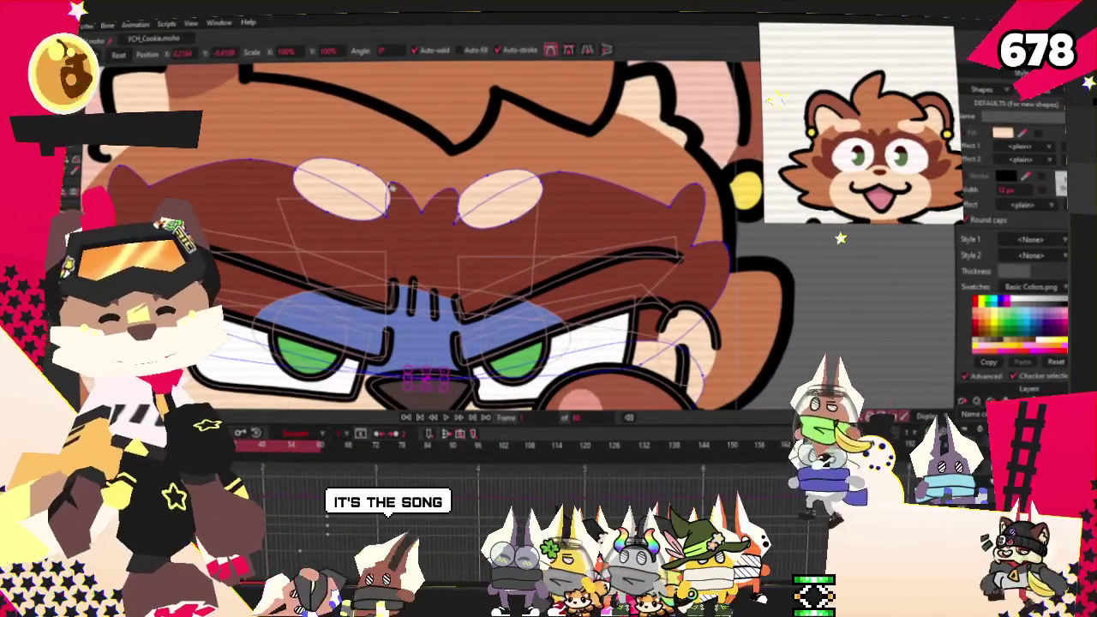
Move the two pale brow spots down toward the eyes, then jump to frame 27.
click(520, 203)
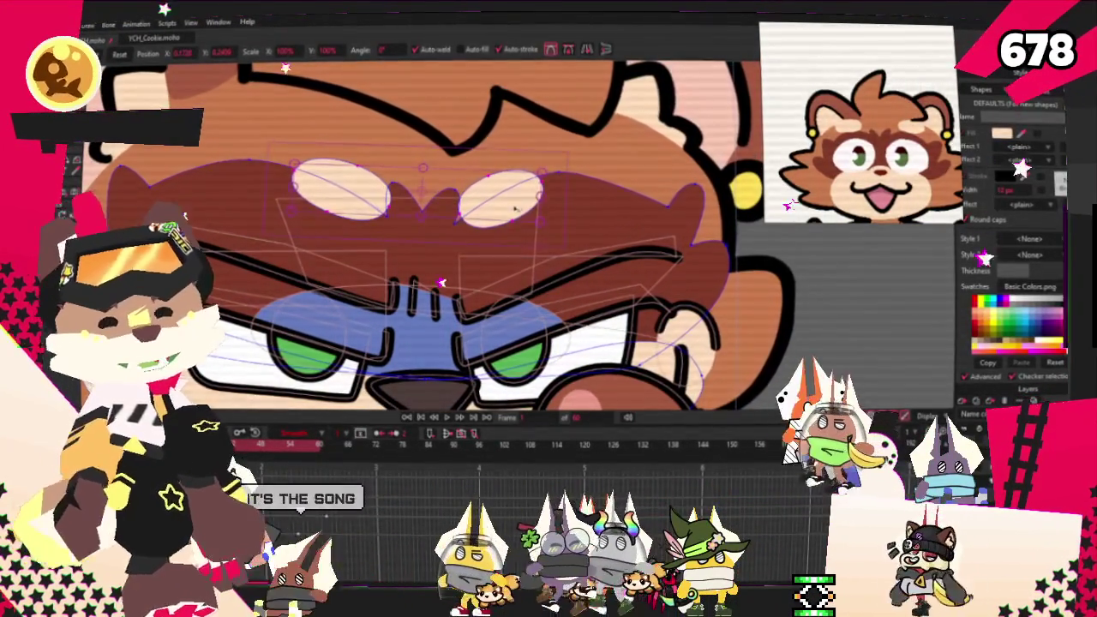
drag(520, 203, 515, 270)
scroll(515, 267, down, 2)
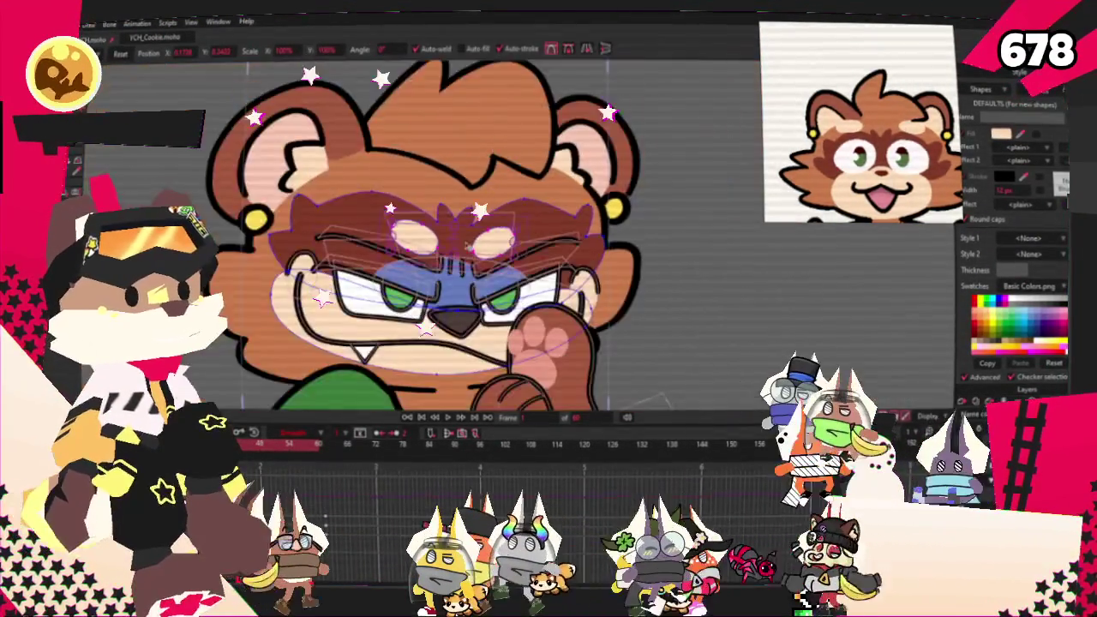
scroll(412, 225, up, 1)
scroll(474, 341, down, 1)
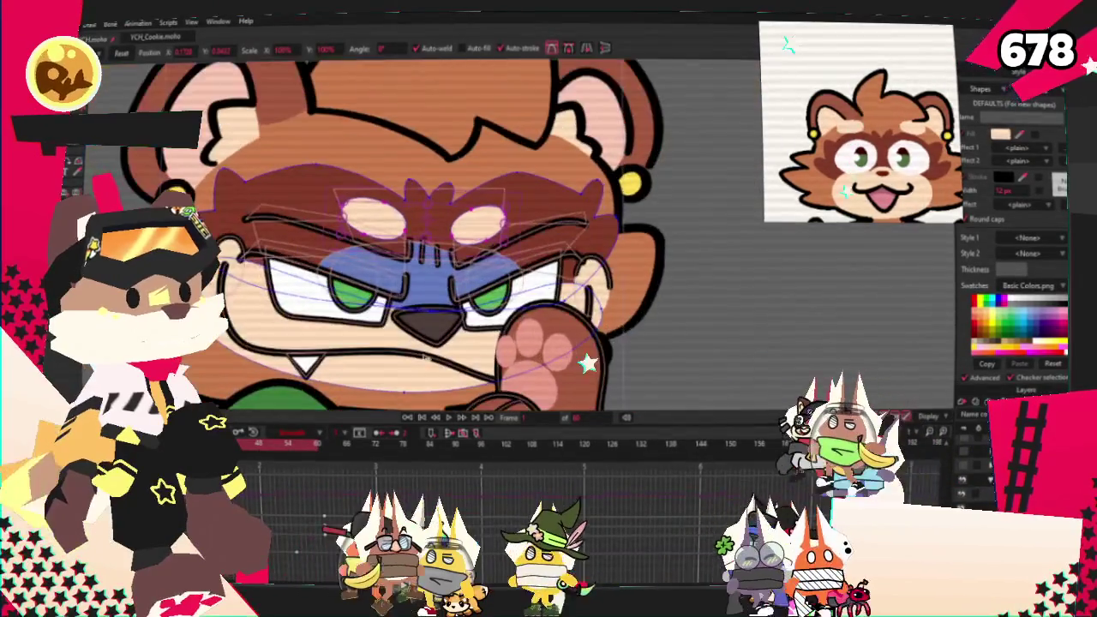
key(space)
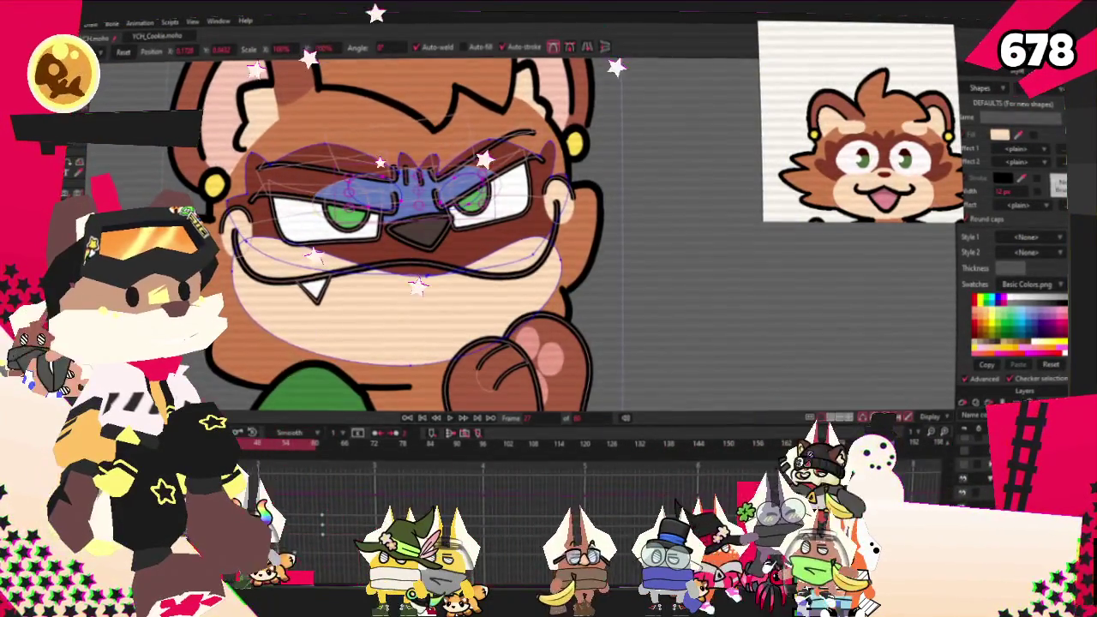
Inspect the bear's face points at frame 27 using the Select Points tool.
scroll(446, 148, up, 3)
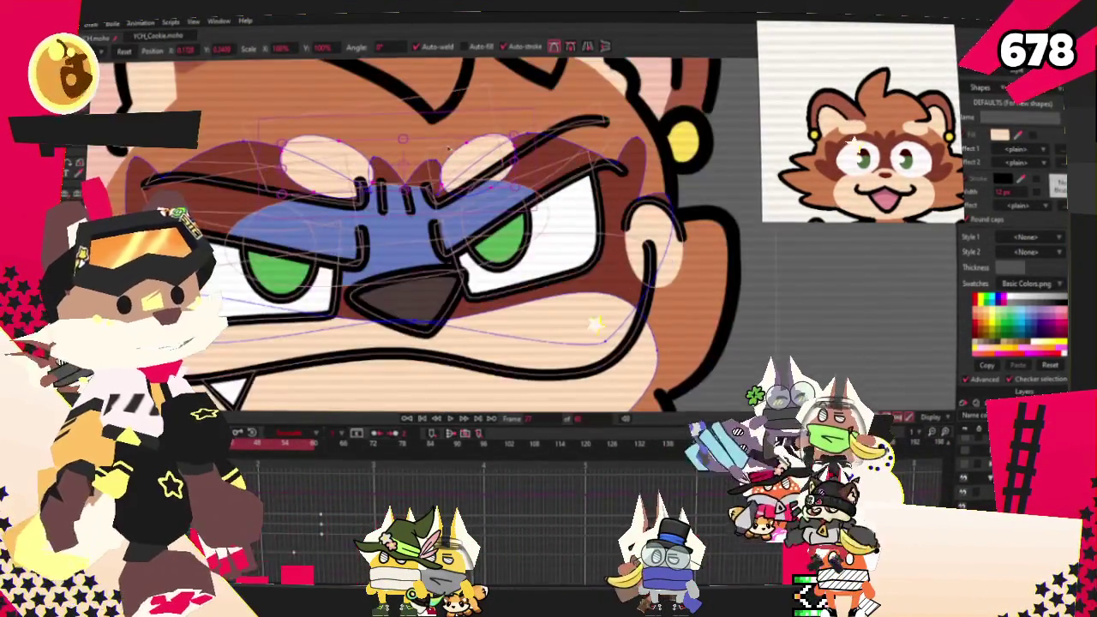
scroll(489, 161, up, 3)
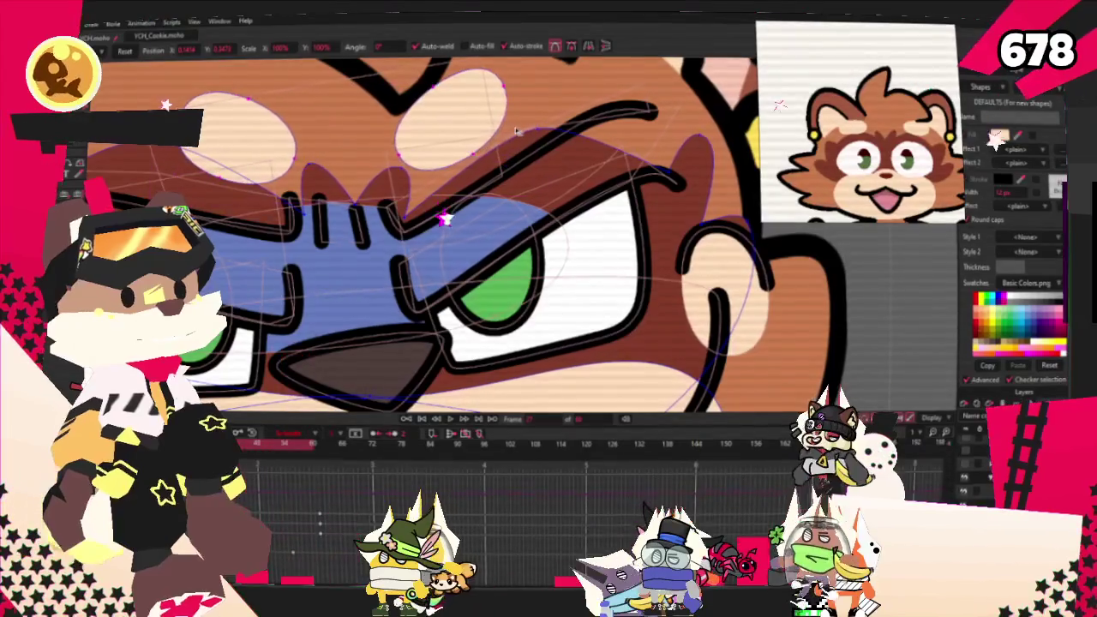
scroll(445, 261, down, 2)
scroll(446, 262, down, 1)
key(g)
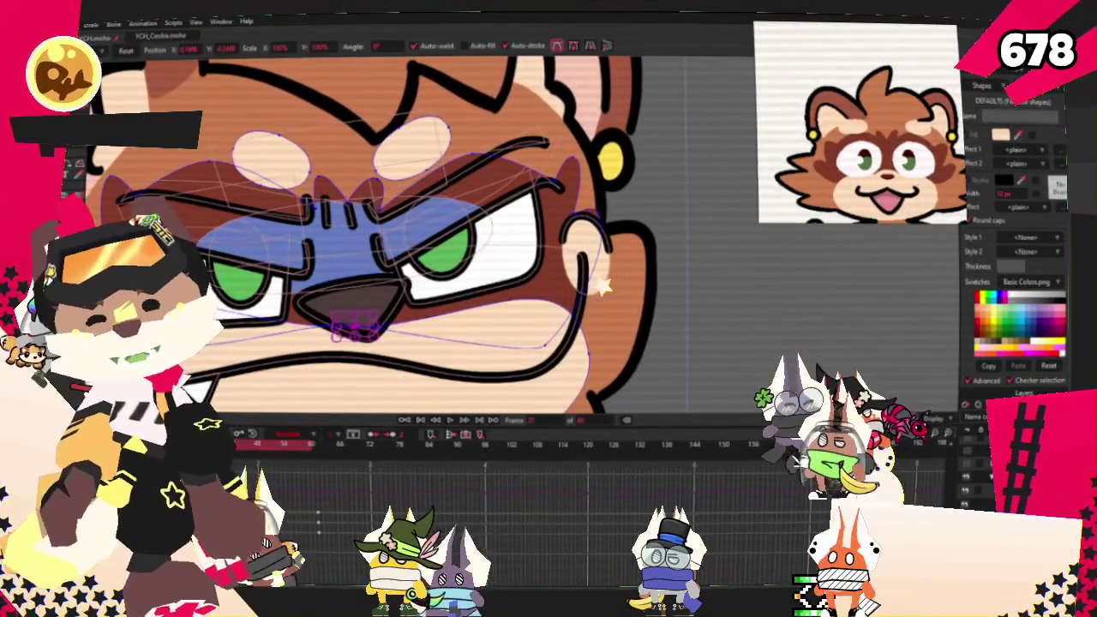
scroll(364, 332, up, 1)
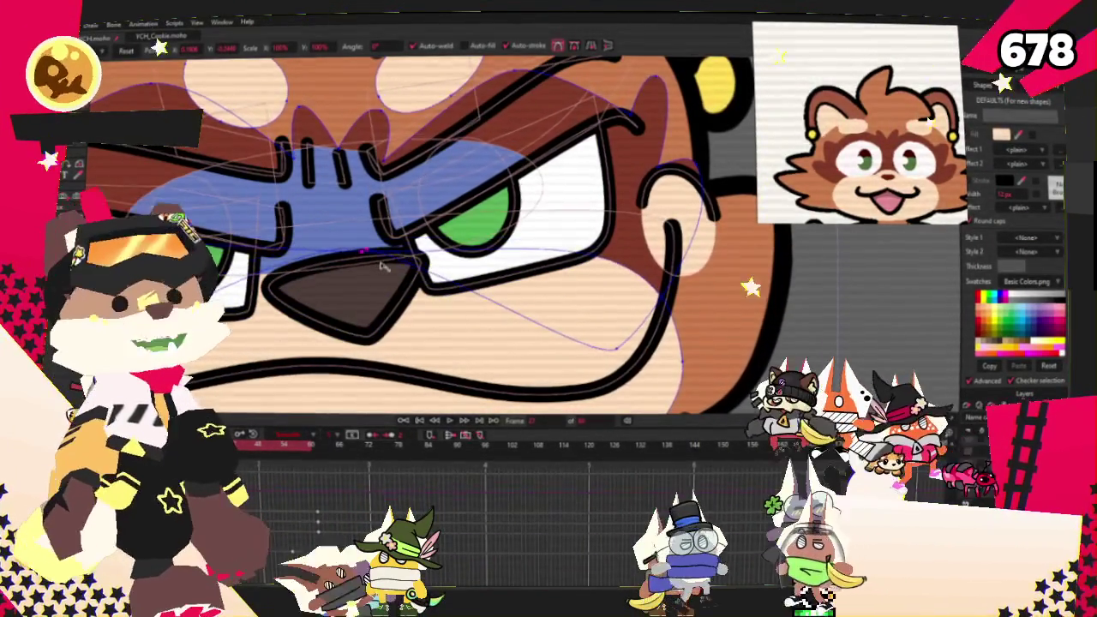
scroll(383, 267, down, 1)
scroll(613, 321, up, 1)
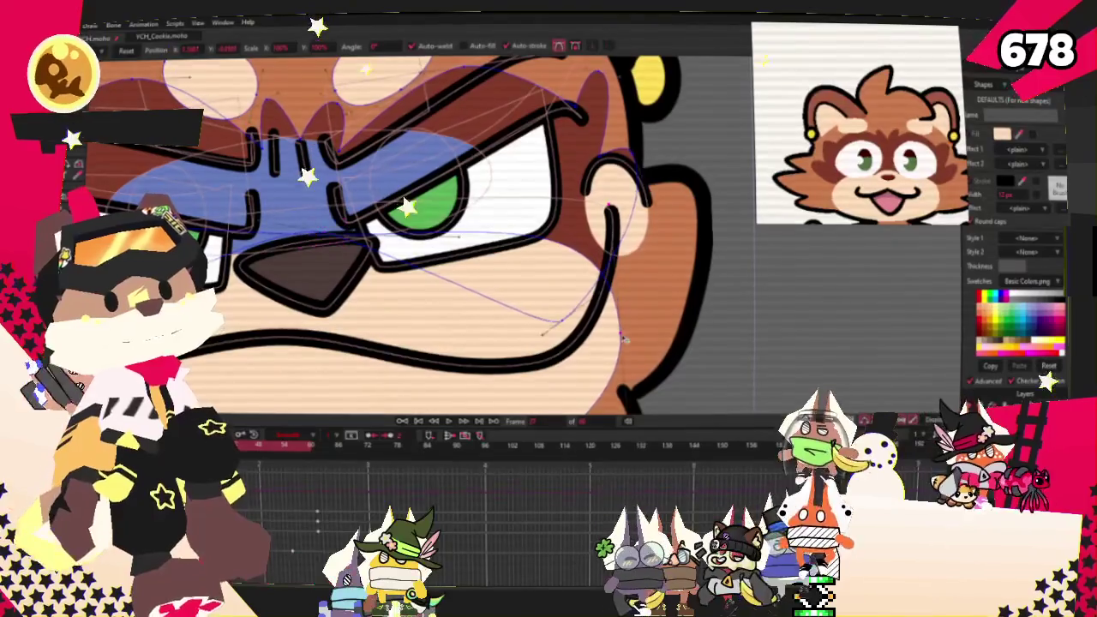
scroll(642, 255, down, 1)
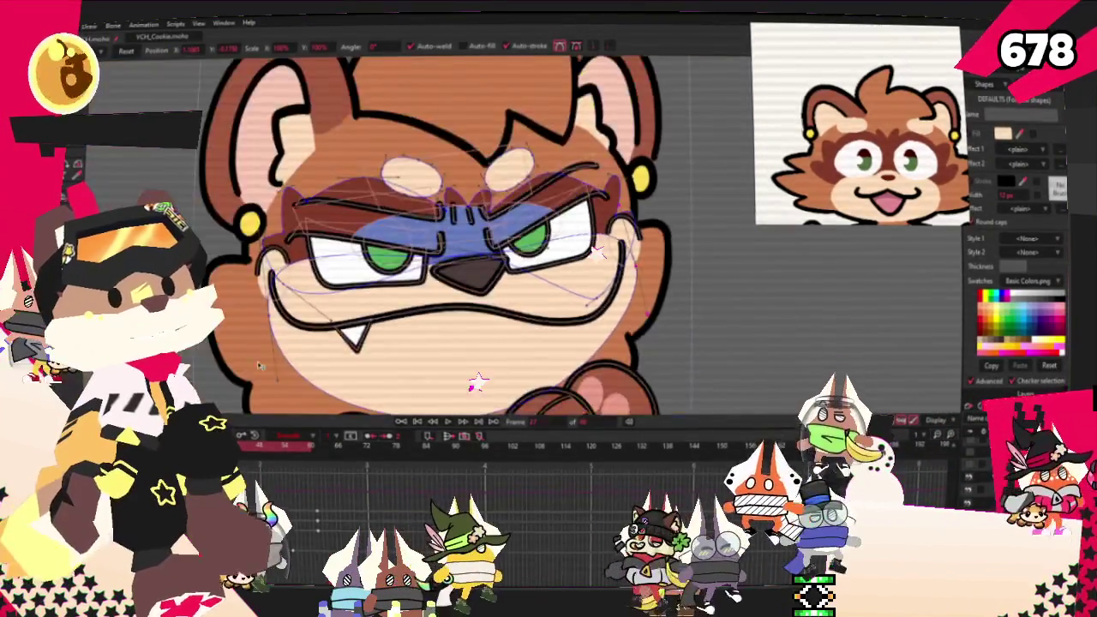
scroll(463, 257, up, 1)
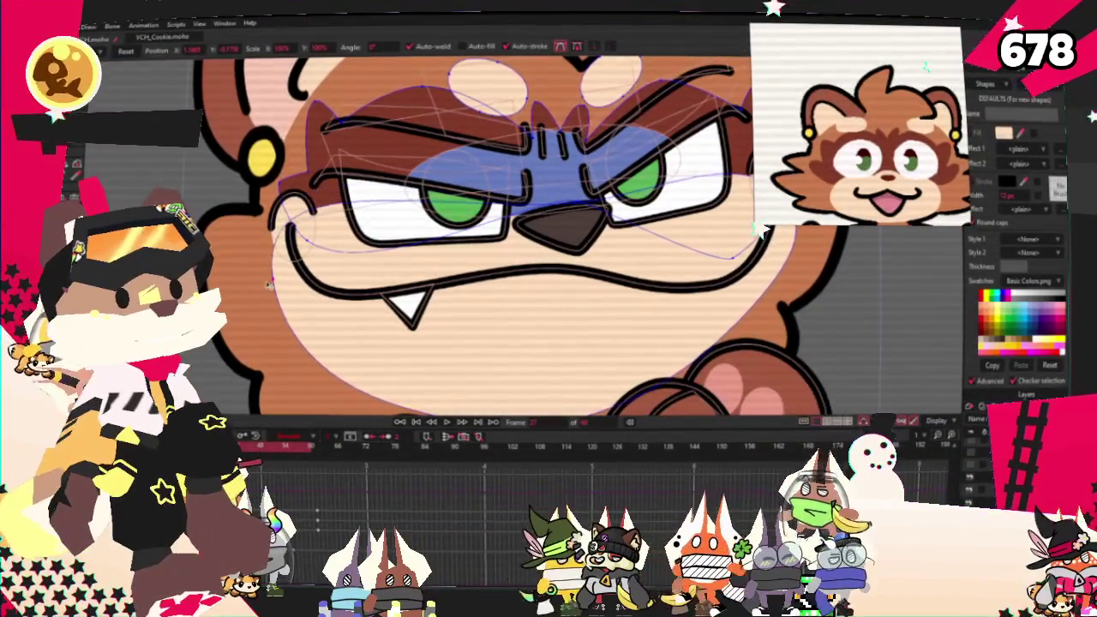
scroll(444, 250, down, 1)
scroll(587, 152, up, 1)
key(g)
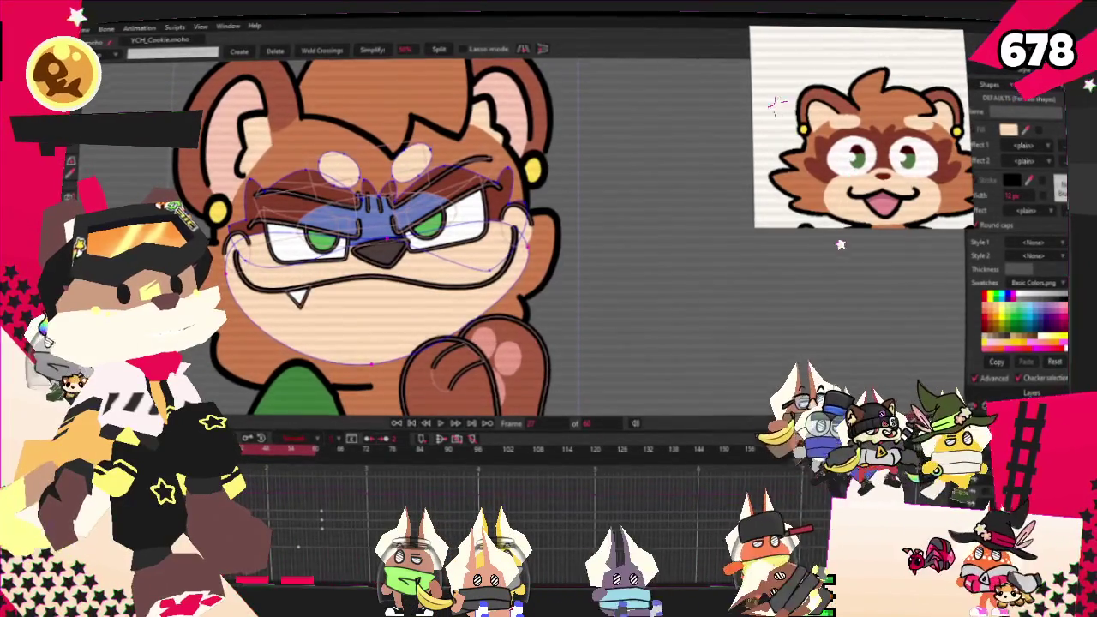
scroll(590, 243, up, 1)
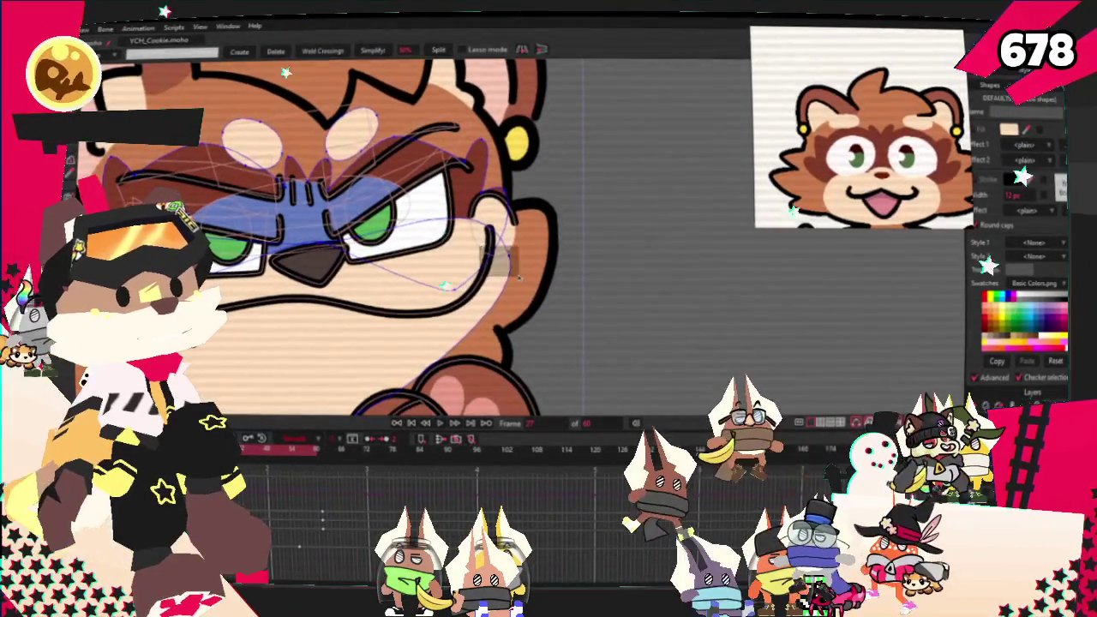
scroll(591, 243, down, 1)
scroll(590, 243, up, 1)
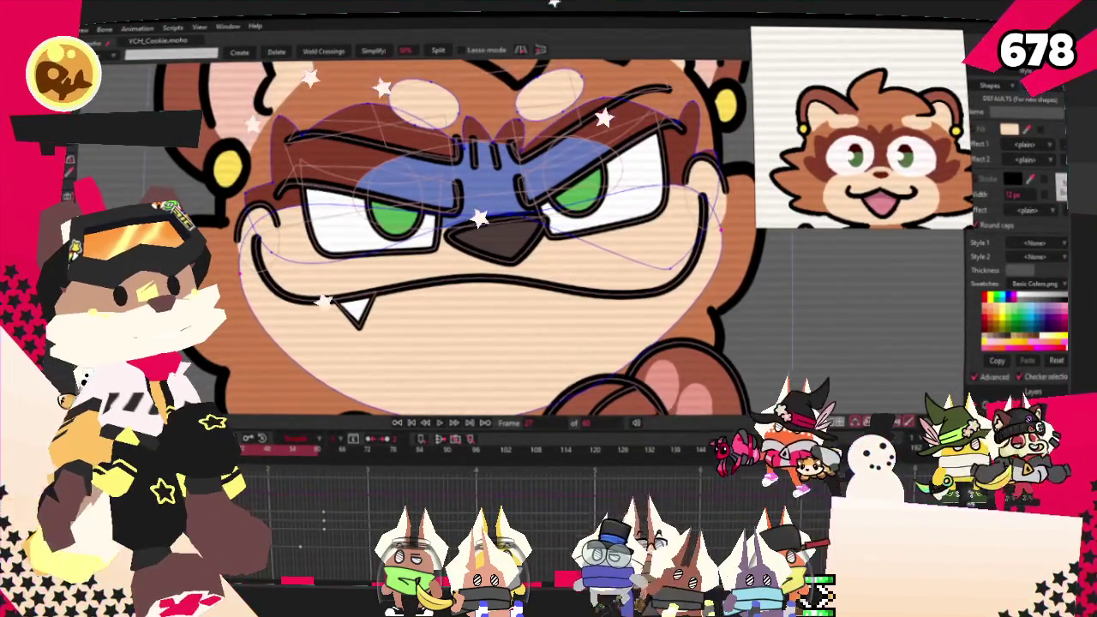
Rewind the animation to frame 0.
key(ctrl+shift+Left)
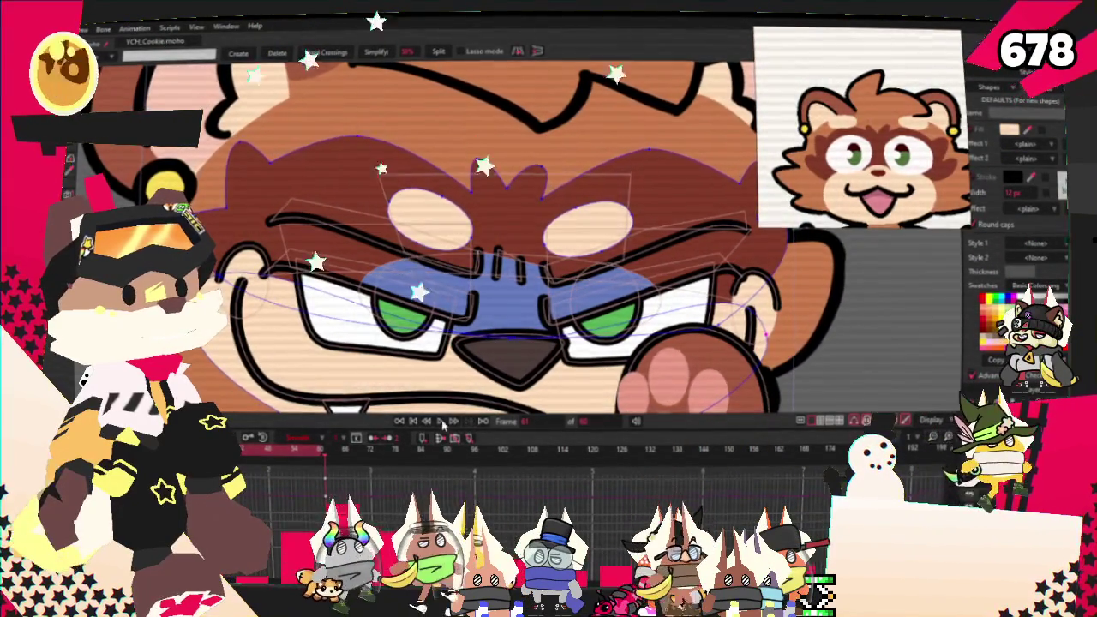
scroll(484, 395, down, 3)
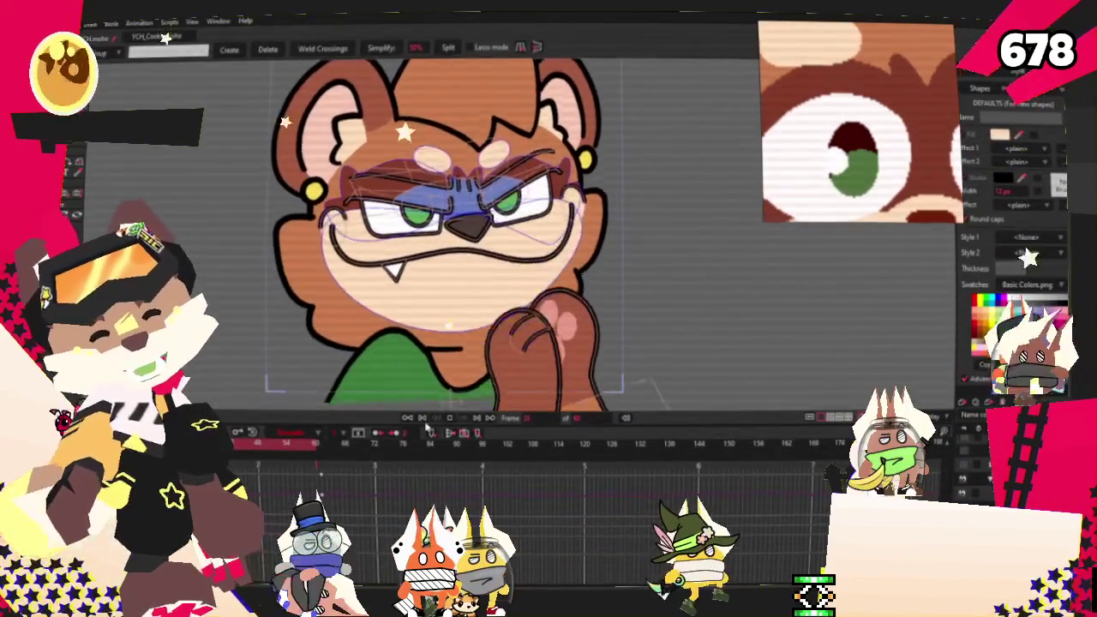
scroll(410, 248, up, 2)
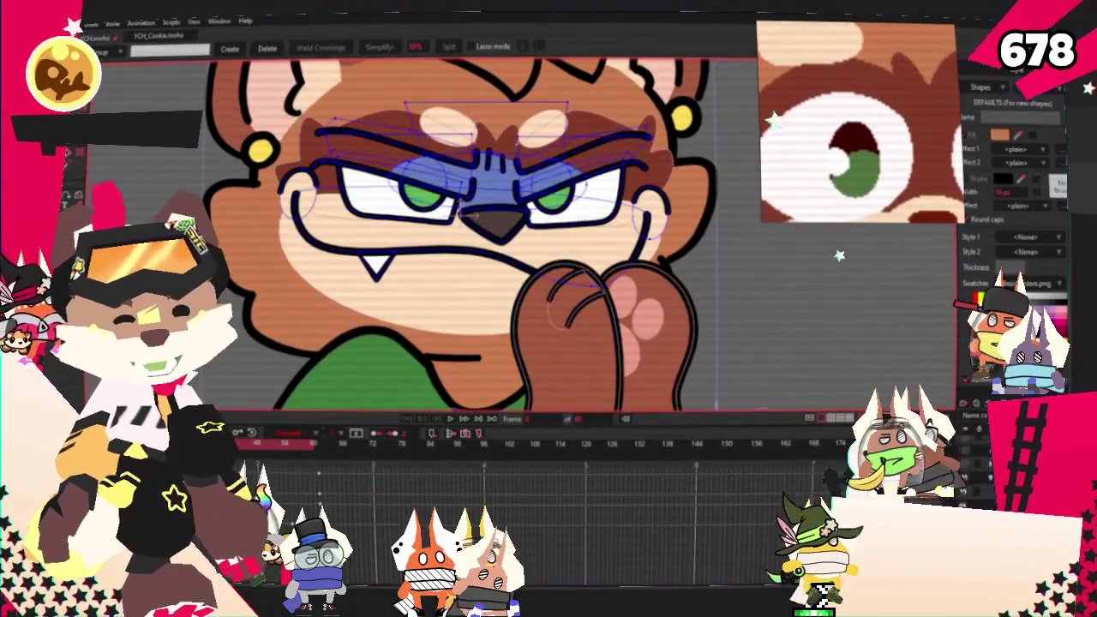
scroll(468, 215, up, 2)
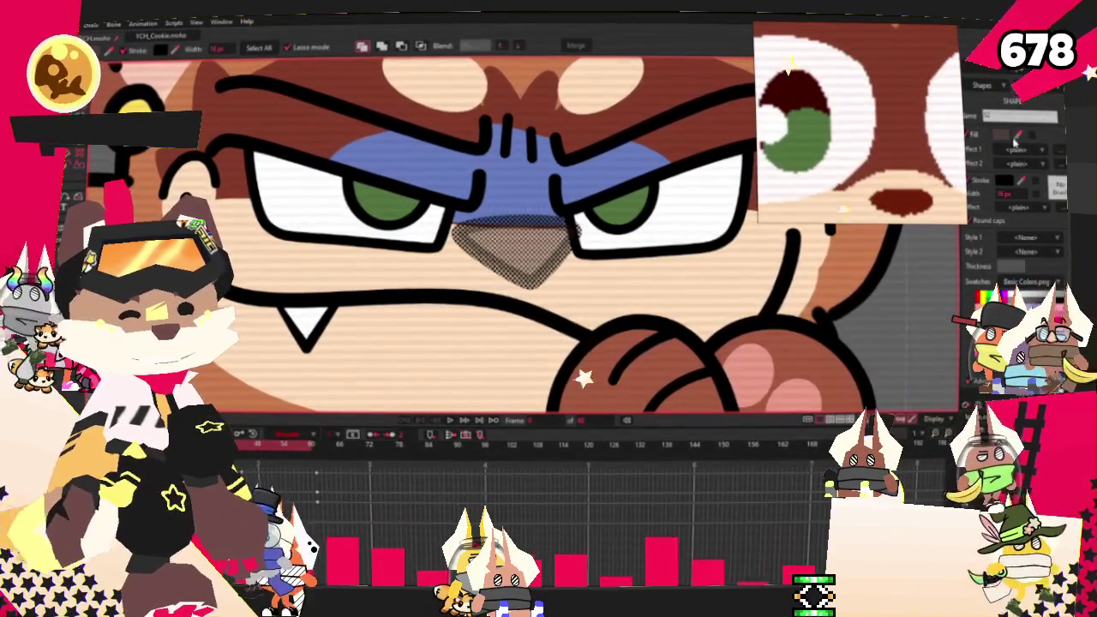
Scale the bear's nose down into a smaller triangle.
key(t)
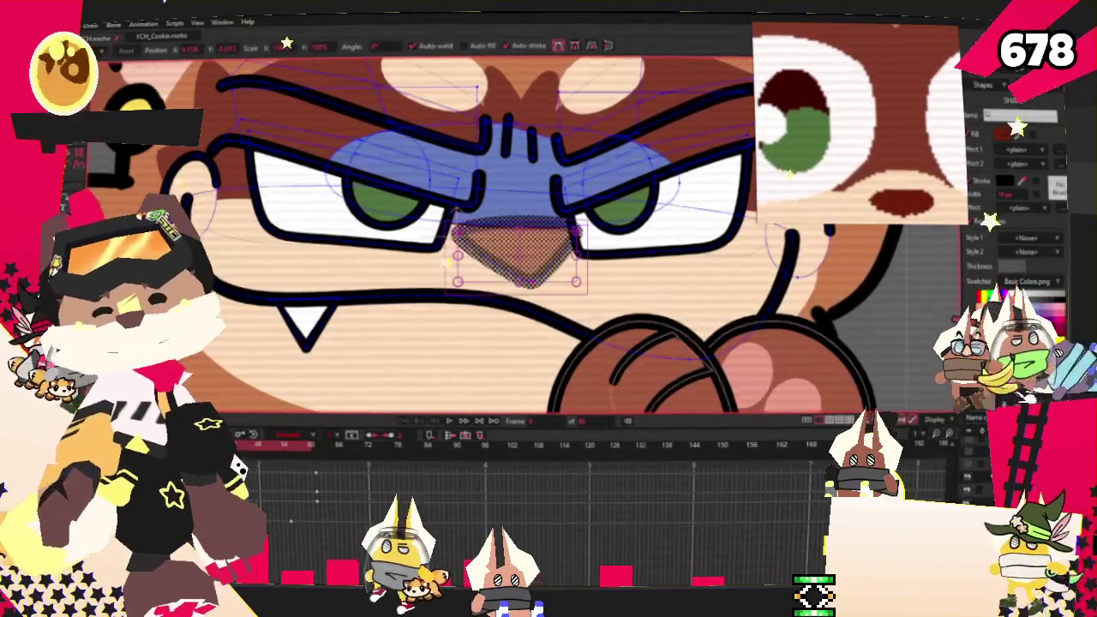
scroll(628, 226, up, 2)
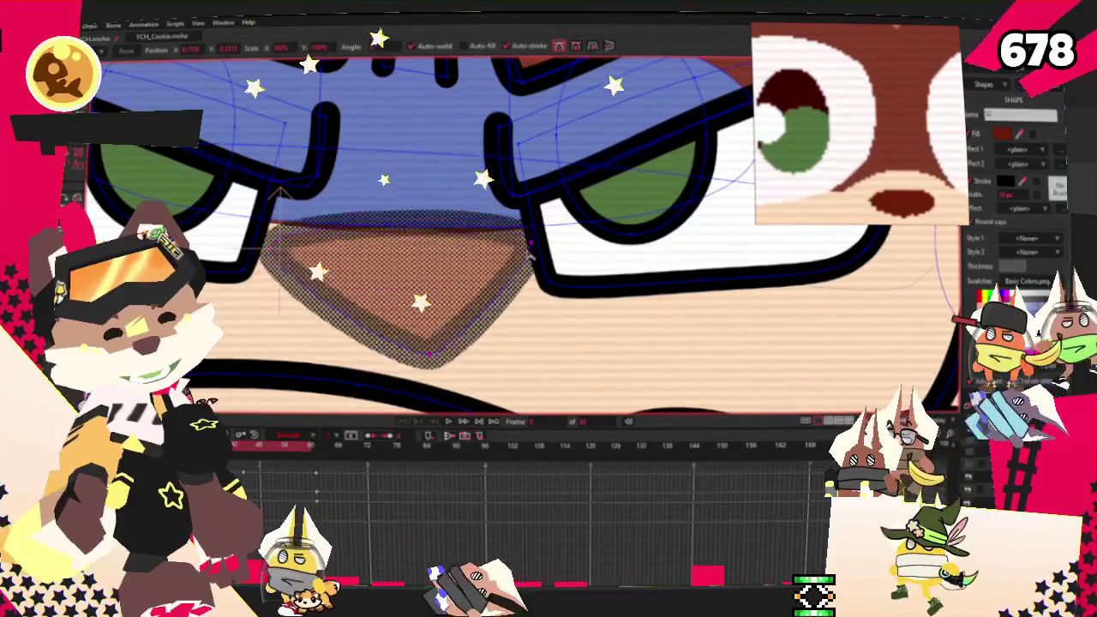
drag(476, 255, 472, 335)
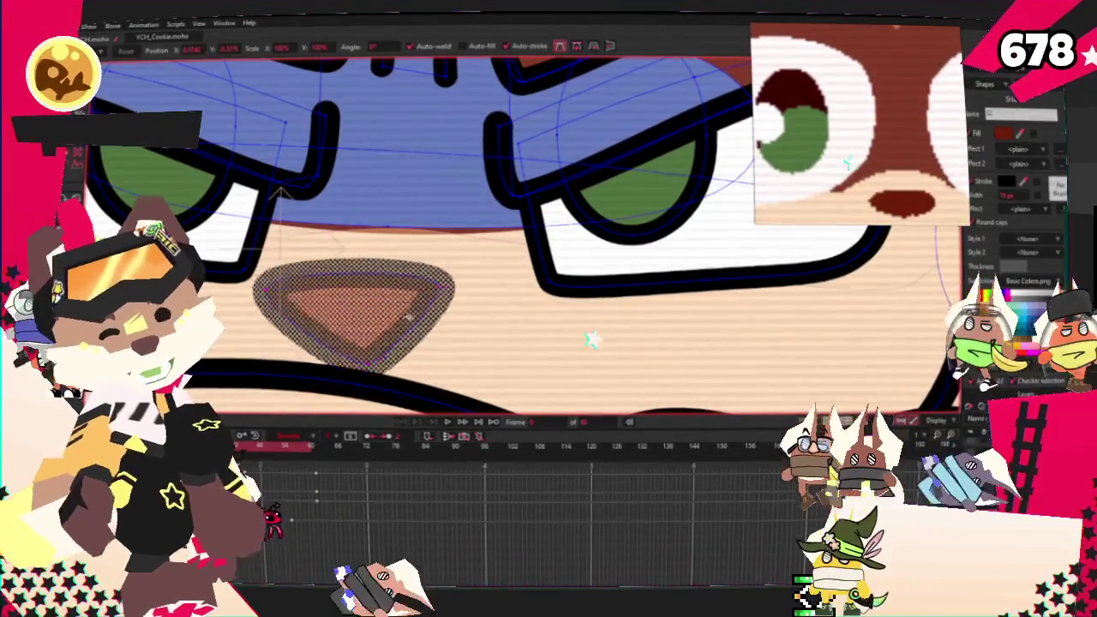
scroll(456, 258, up, 1)
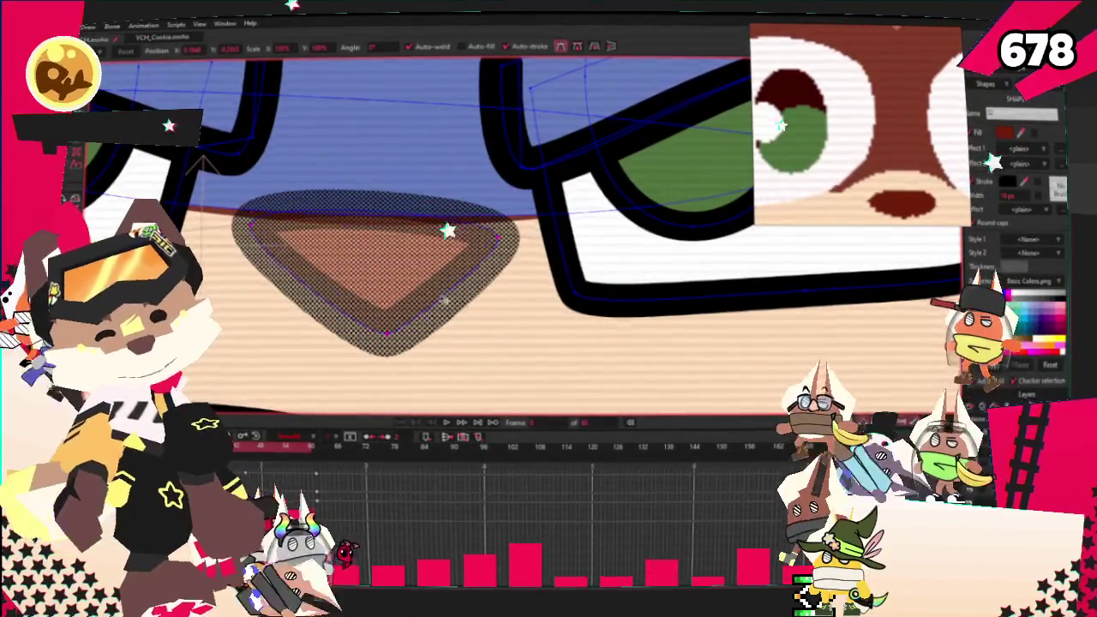
Drag the blue mask's lower edge down over the nose, then select the nose's bottom point.
click(428, 304)
scroll(429, 304, down, 1)
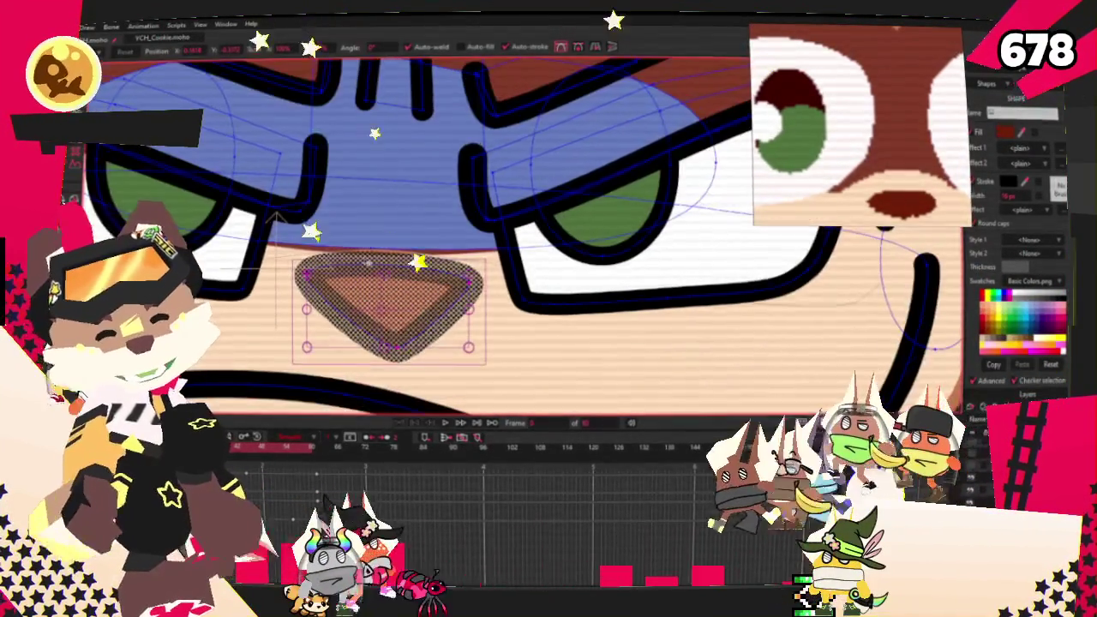
drag(370, 249, 388, 282)
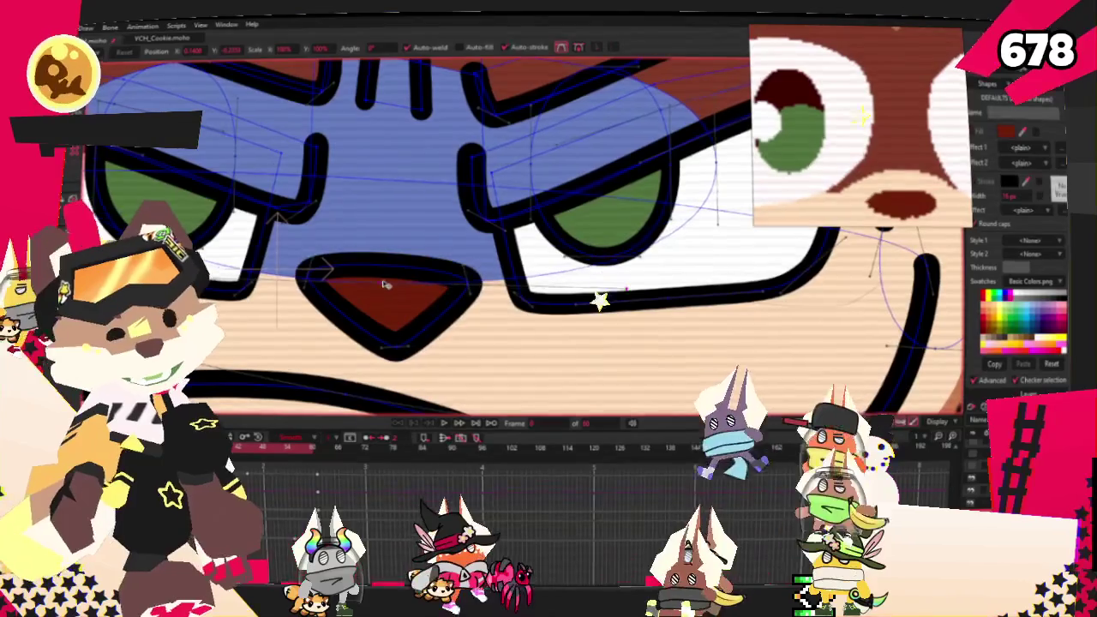
scroll(385, 276, down, 2)
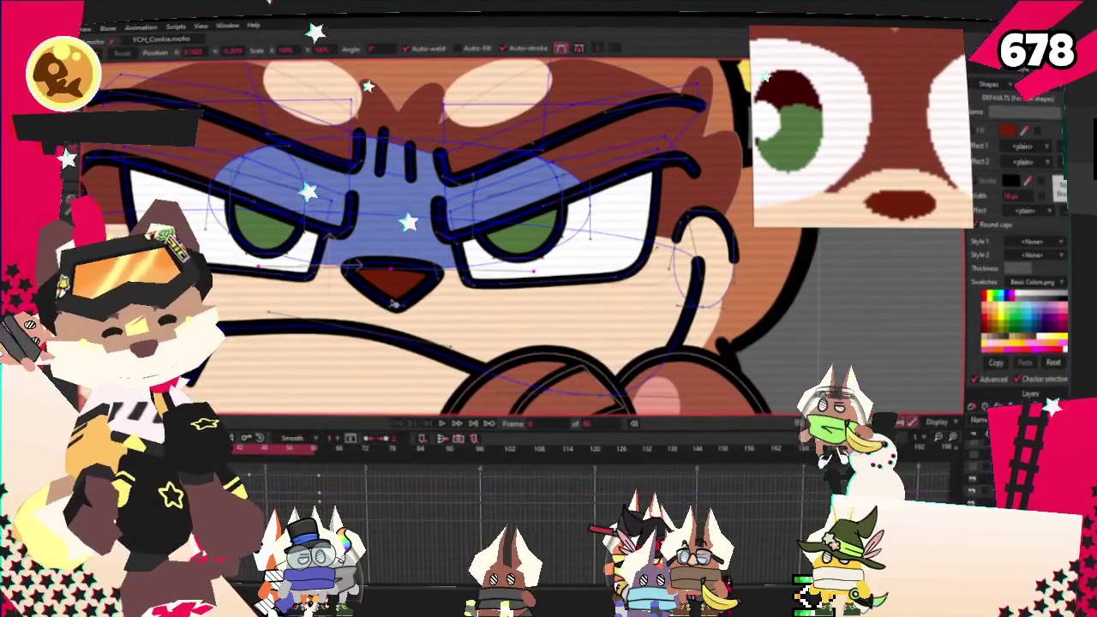
scroll(396, 306, up, 2)
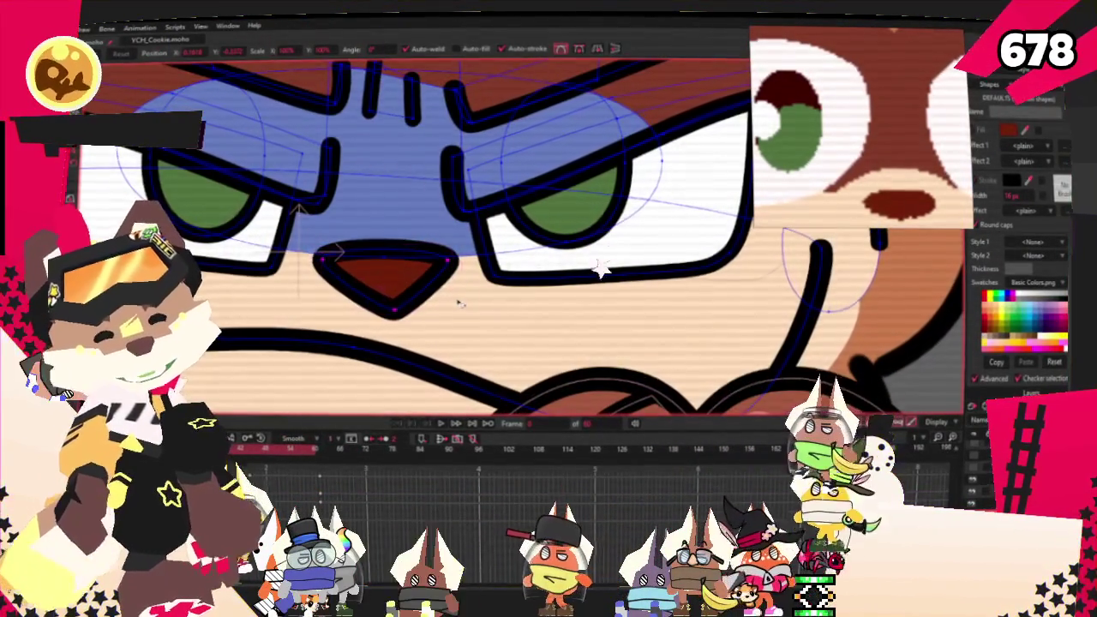
click(396, 314)
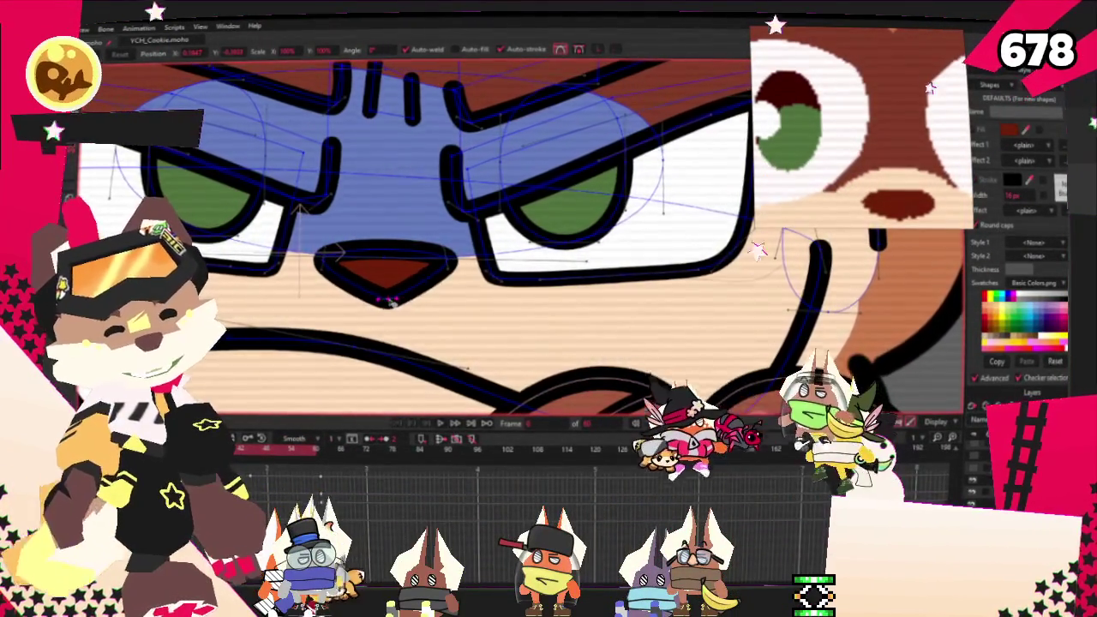
scroll(390, 302, down, 2)
scroll(390, 302, down, 2)
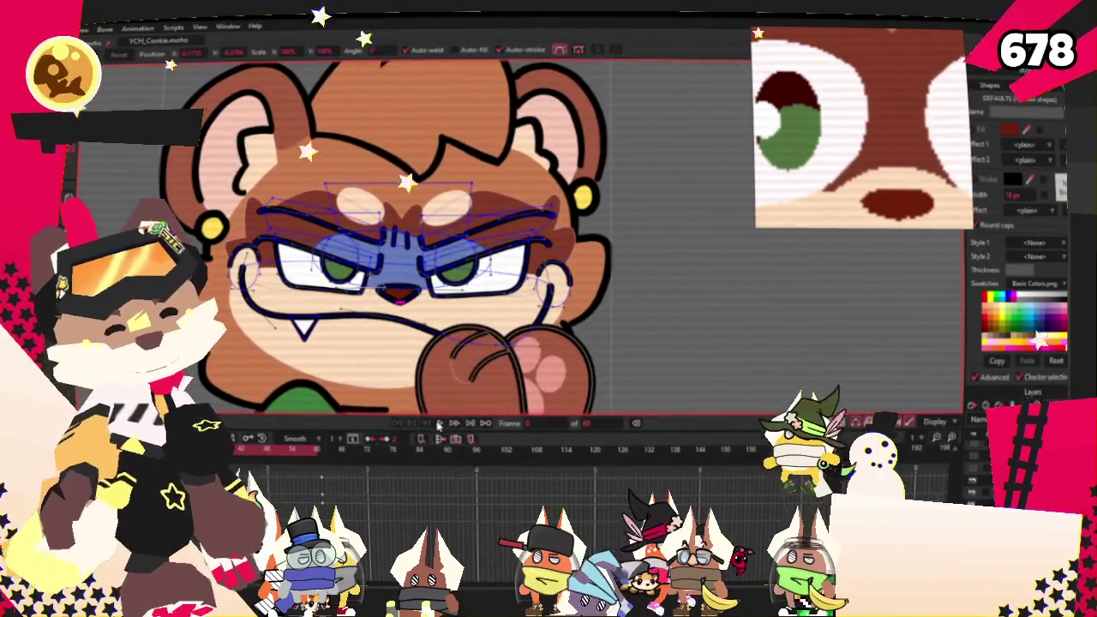
click(438, 425)
scroll(438, 309, down, 2)
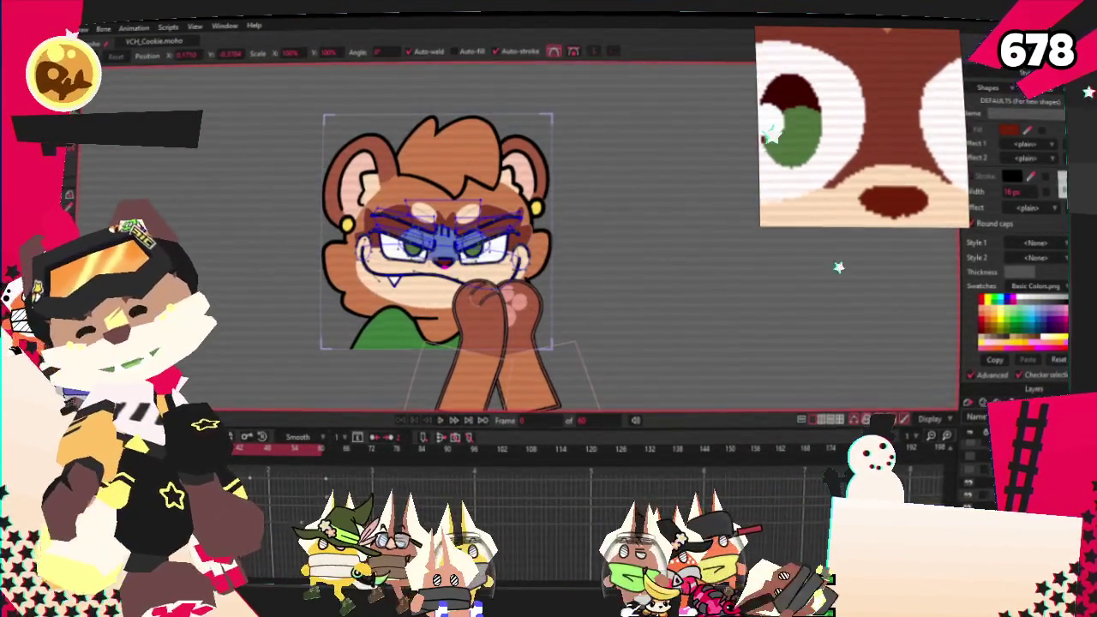
key(alt+f)
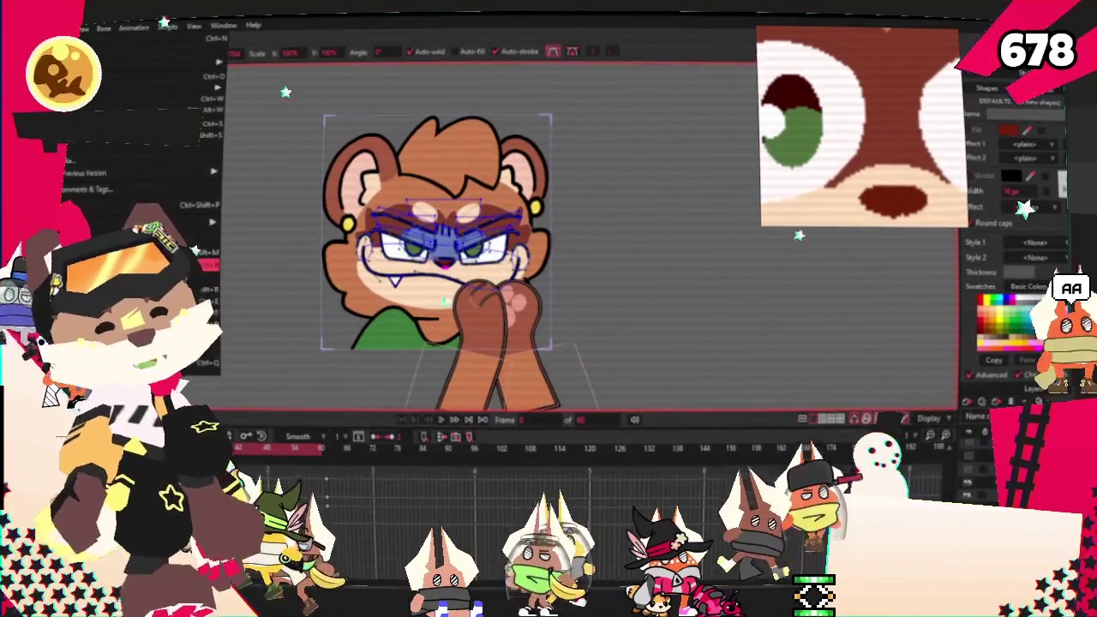
key(Return)
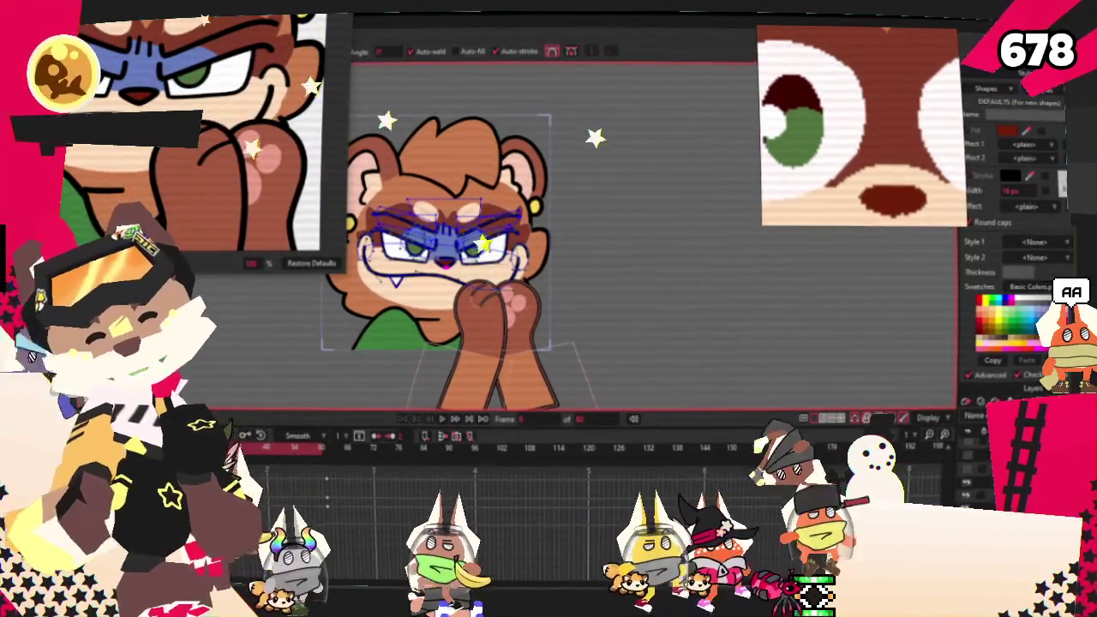
click(303, 33)
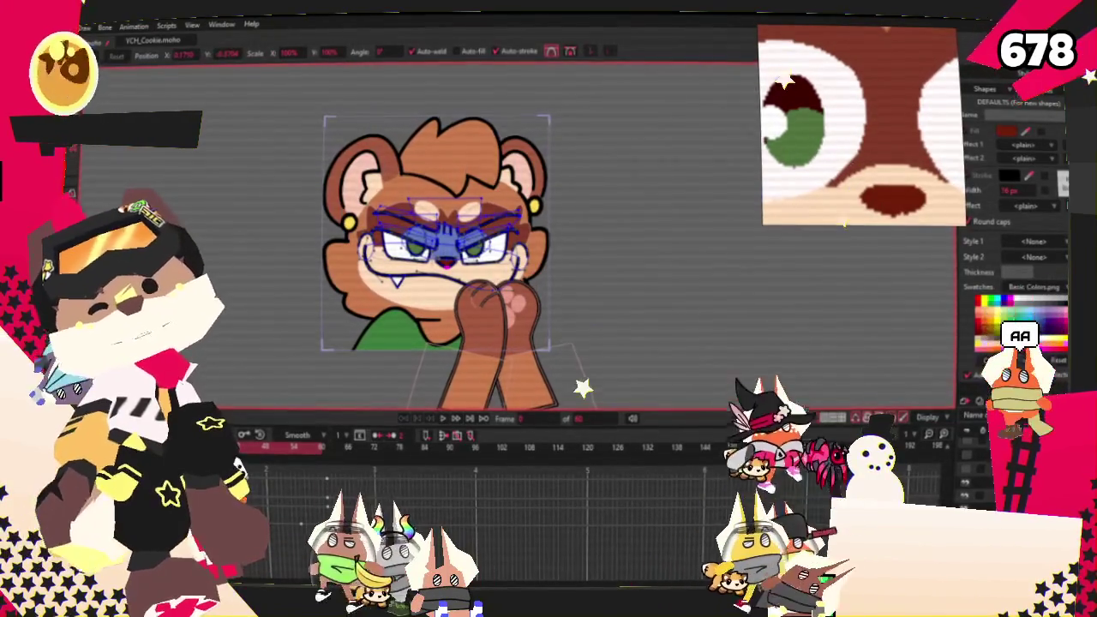
key(alt+f)
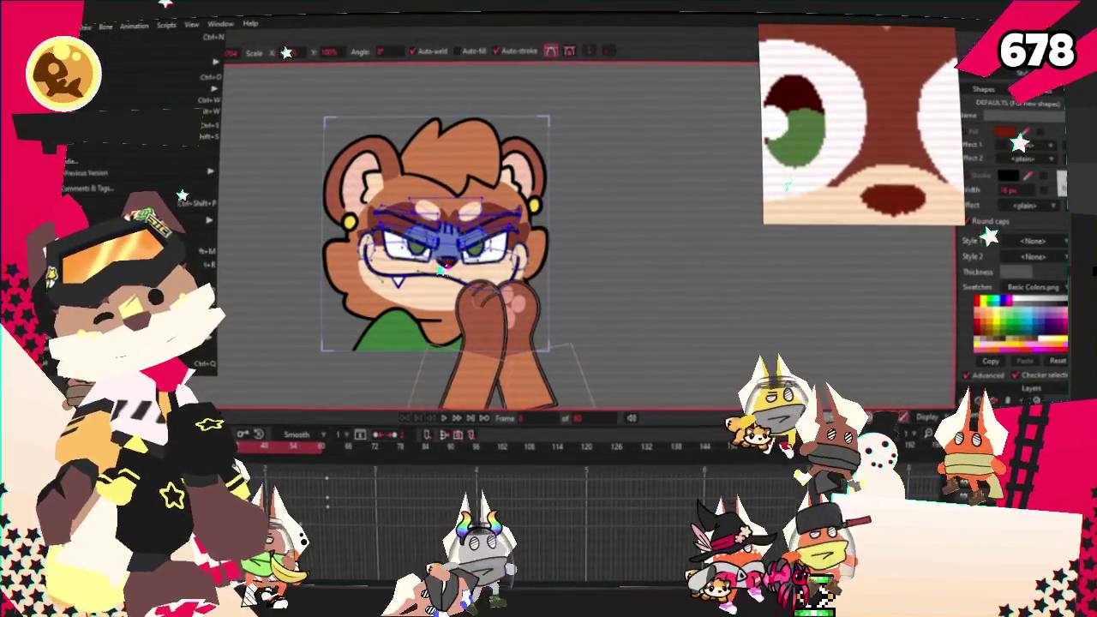
key(Escape)
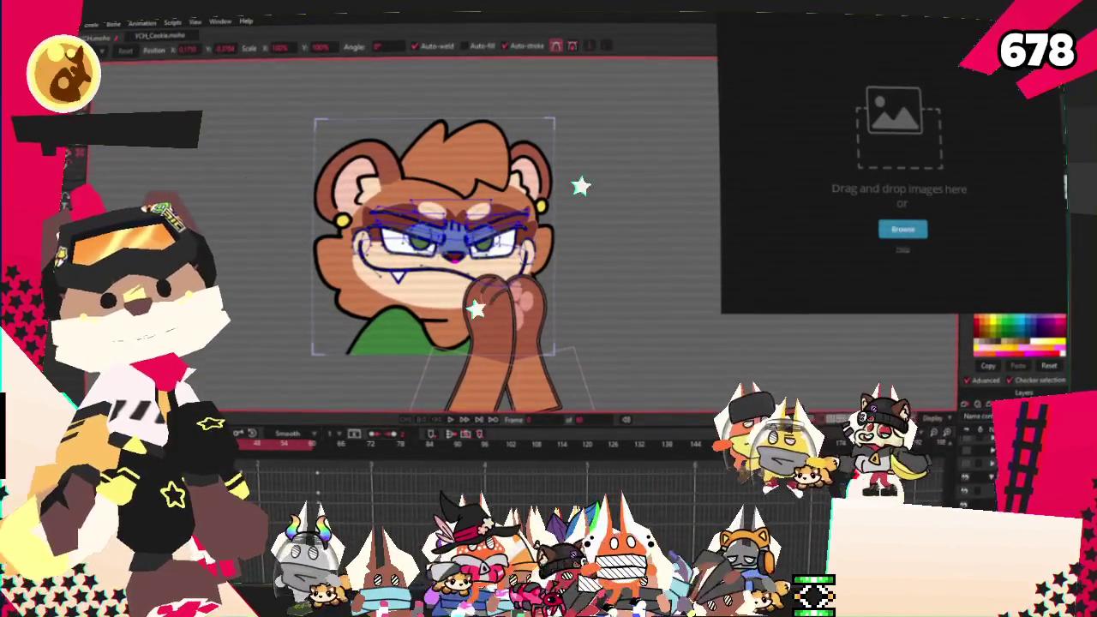
Drag the Crystal creature reference sheet into the floating reference window.
drag(871, 168, 864, 146)
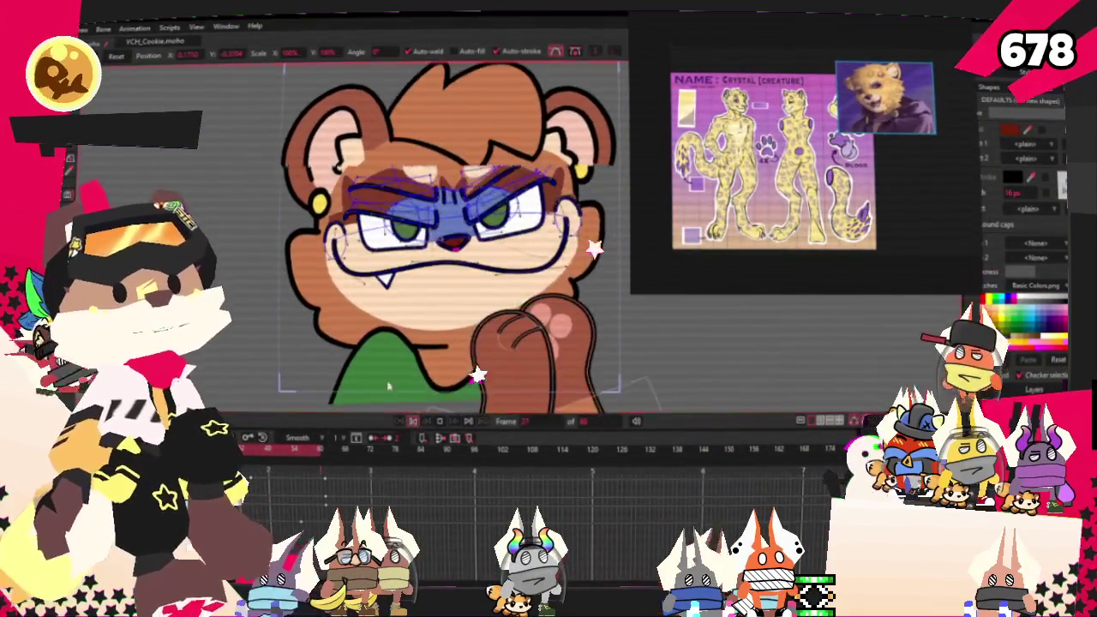
Stop playback at frame 0, then move the reference photo up and shift the Crystal sheet right.
click(415, 423)
click(77, 27)
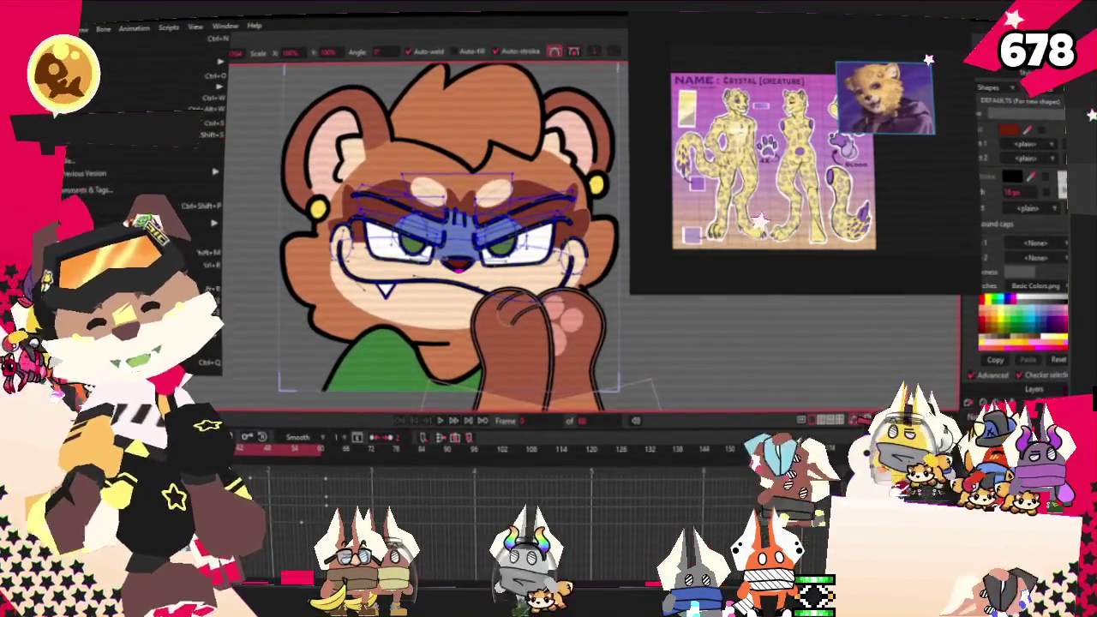
click(401, 131)
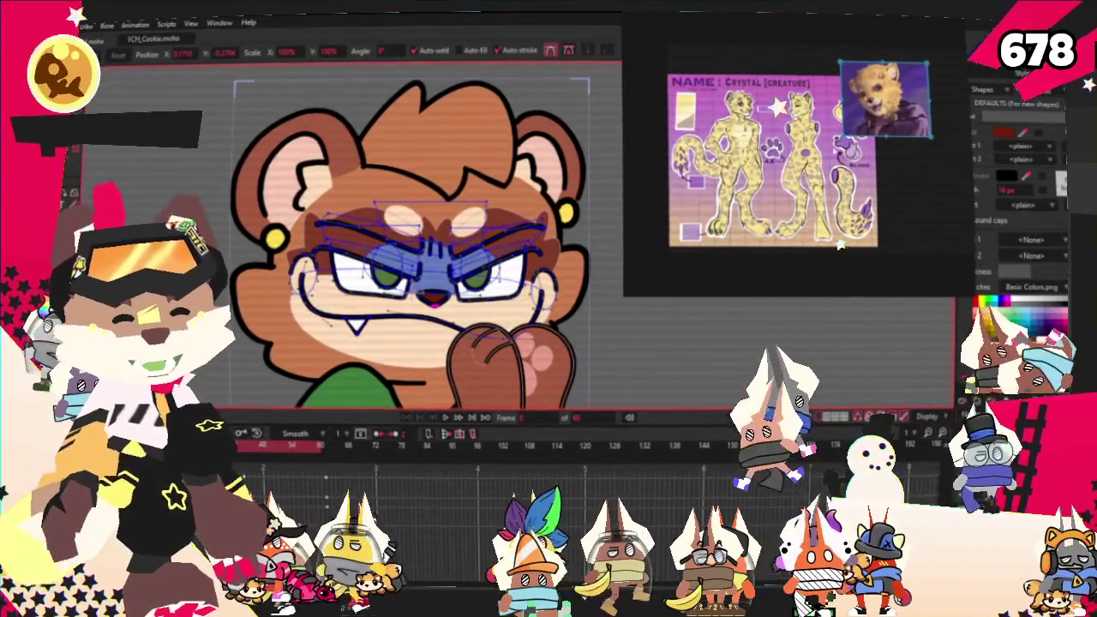
drag(889, 128, 904, 101)
drag(771, 172, 796, 170)
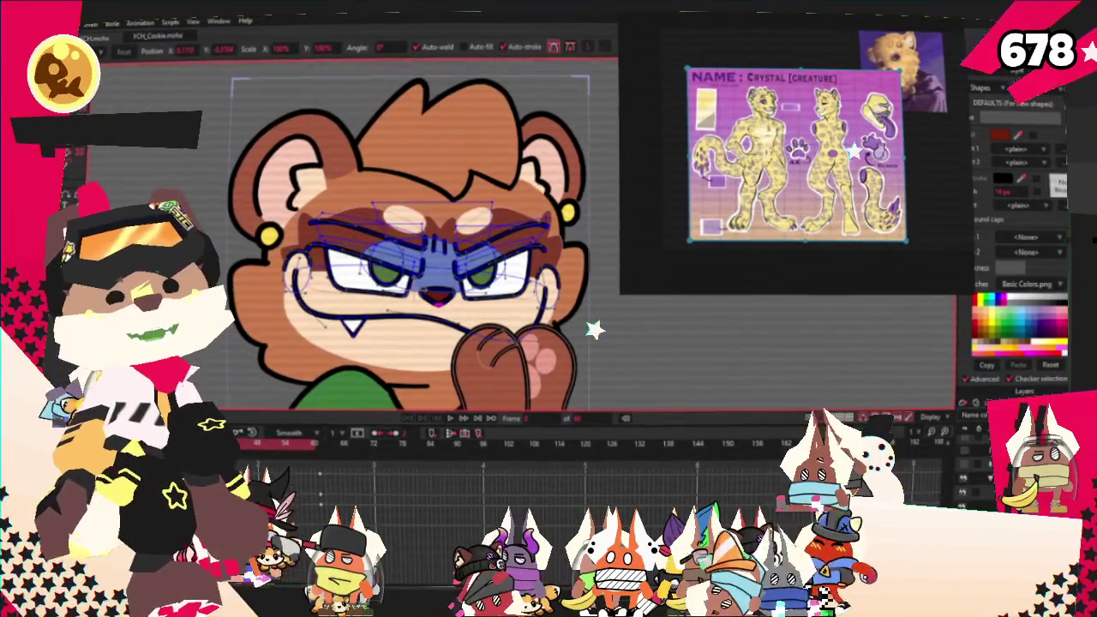
Zoom in on the bear's eyebrow and mask, undo the last change, and play the animation.
scroll(487, 316, up, 3)
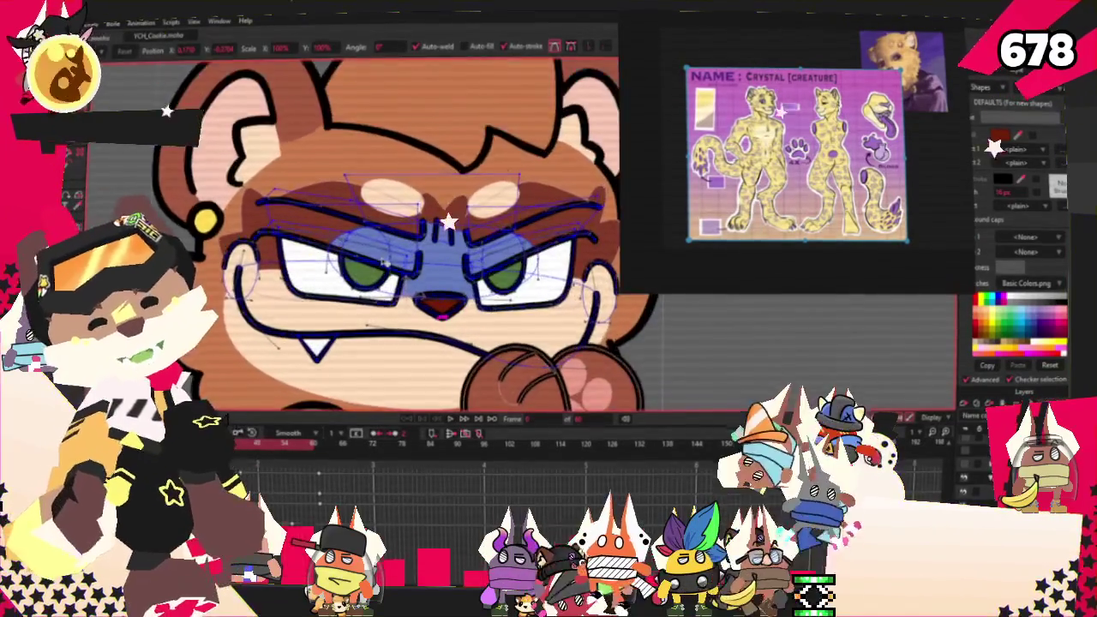
scroll(454, 275, up, 2)
scroll(425, 240, down, 2)
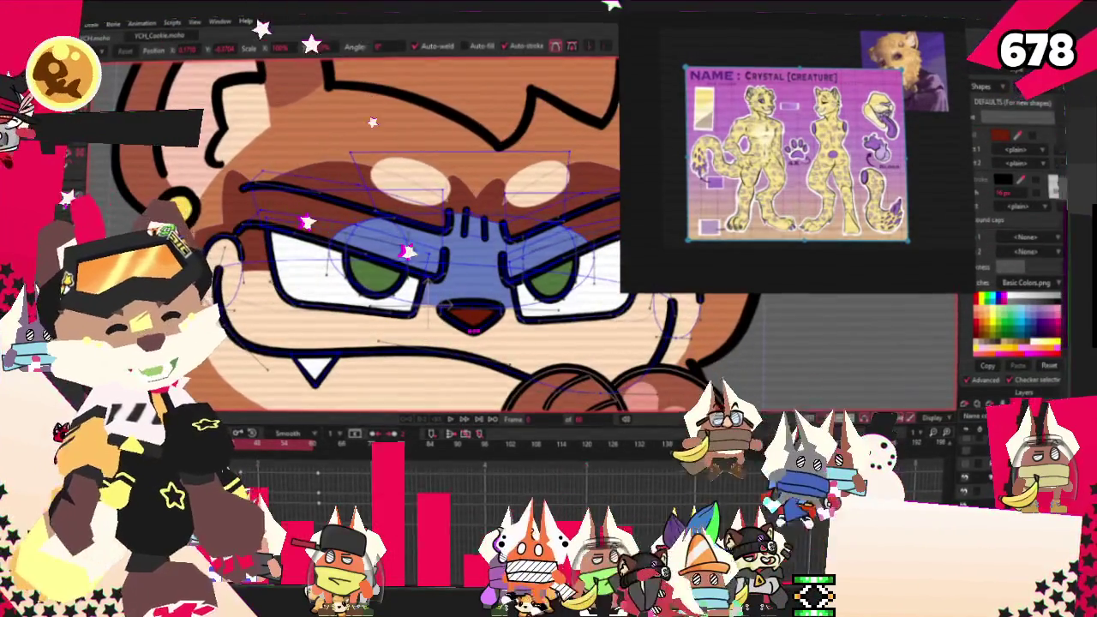
key(ctrl+z)
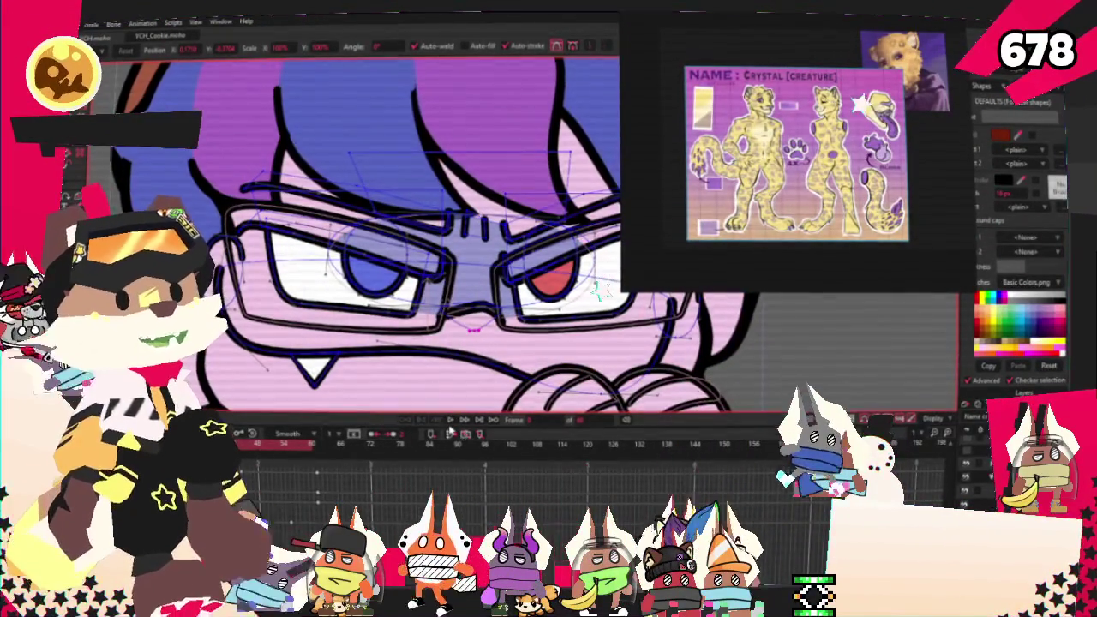
click(449, 420)
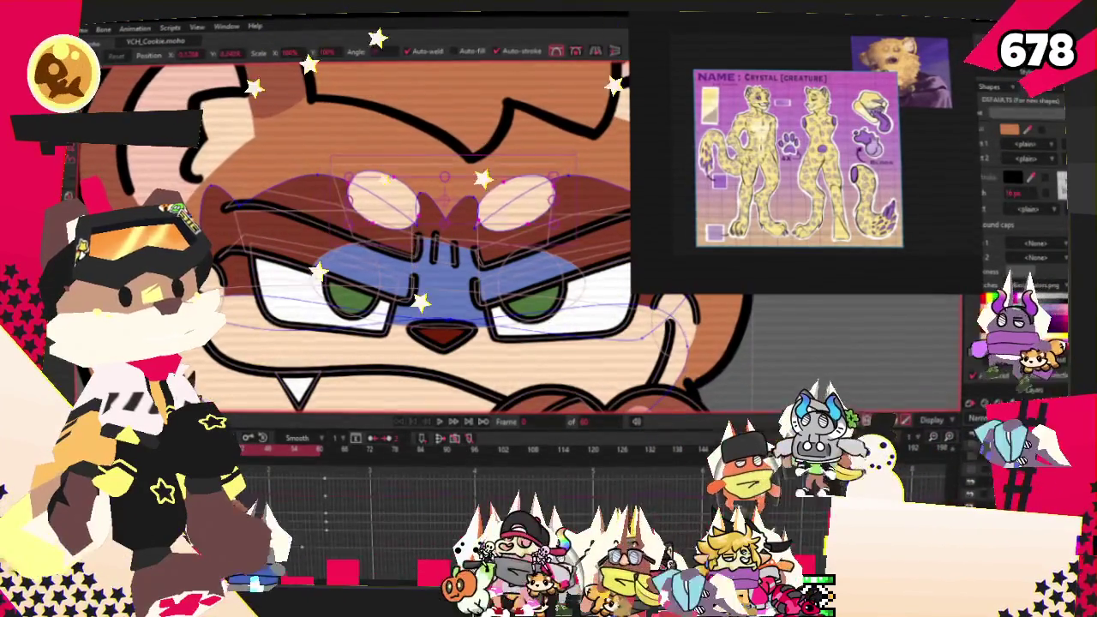
Zoom back out and bring up the File menu with Alt+F.
scroll(497, 199, up, 2)
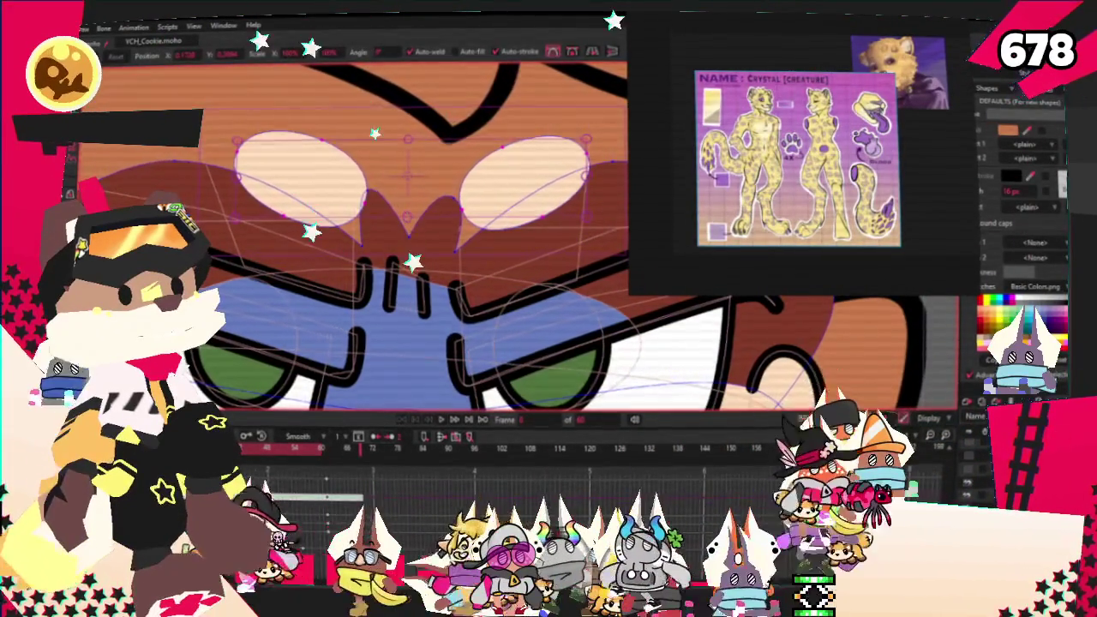
scroll(394, 240, down, 2)
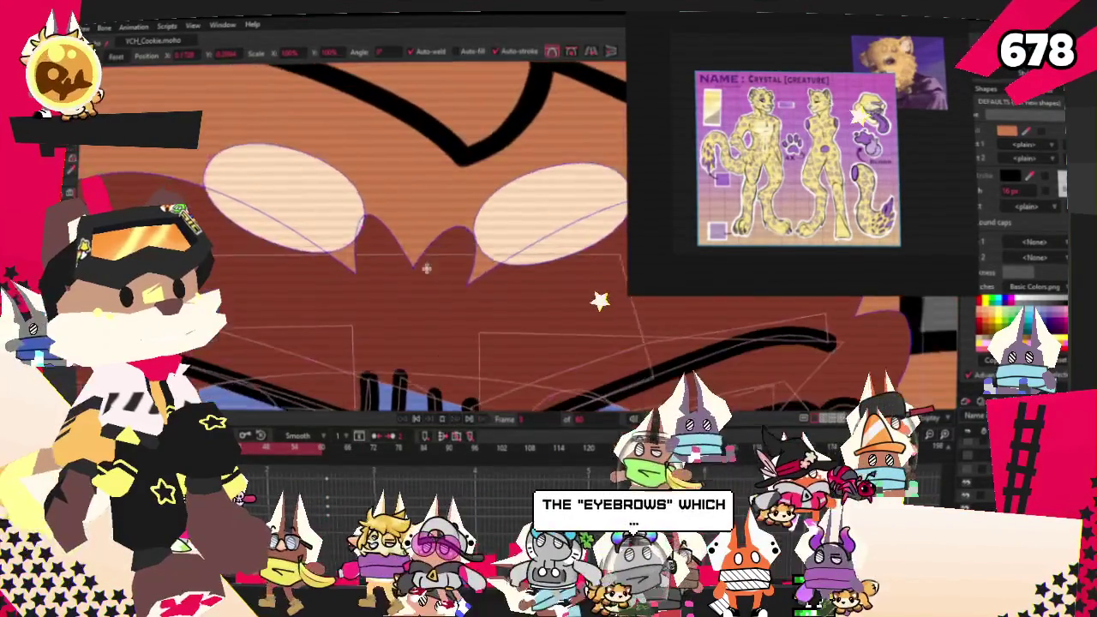
scroll(394, 240, down, 2)
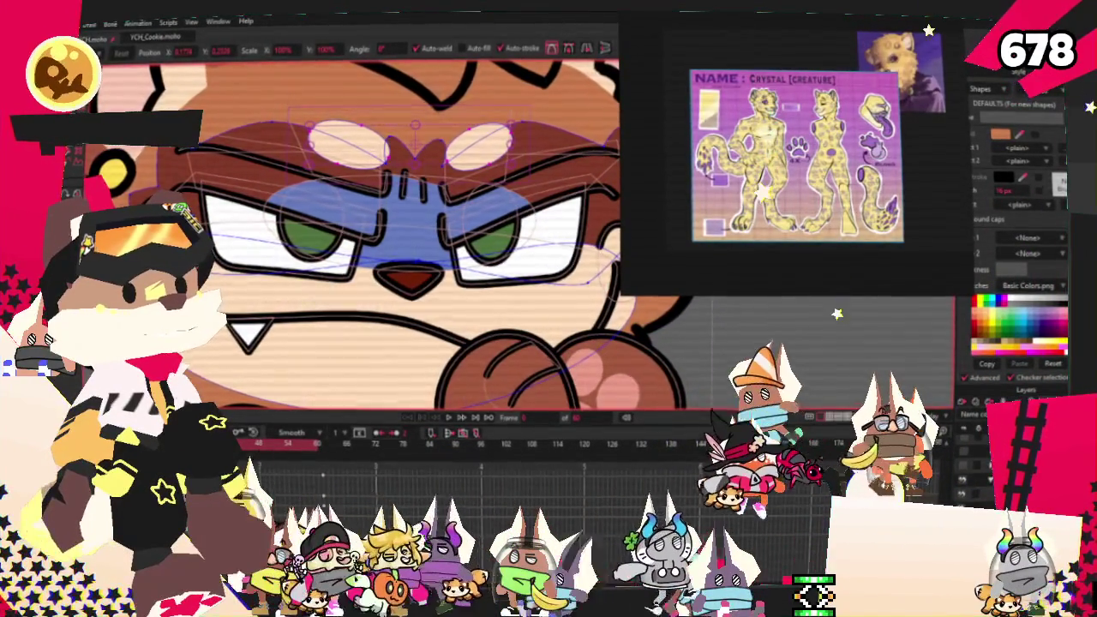
key(alt+f)
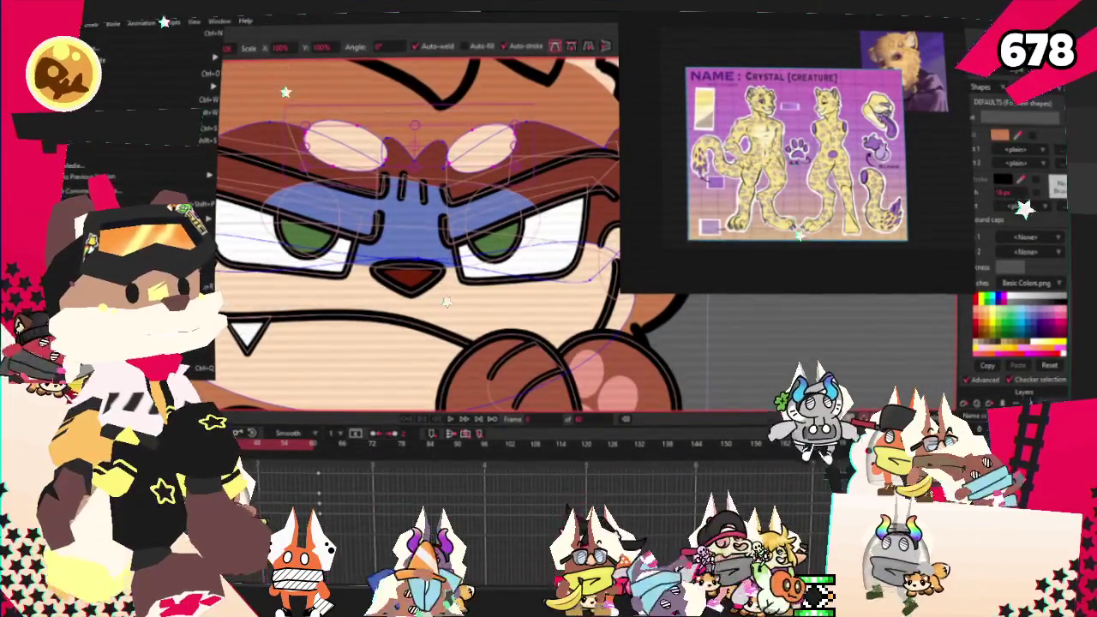
Browse the File menu for the YCH_Deltadance.moho template, then dismiss it.
key(Escape)
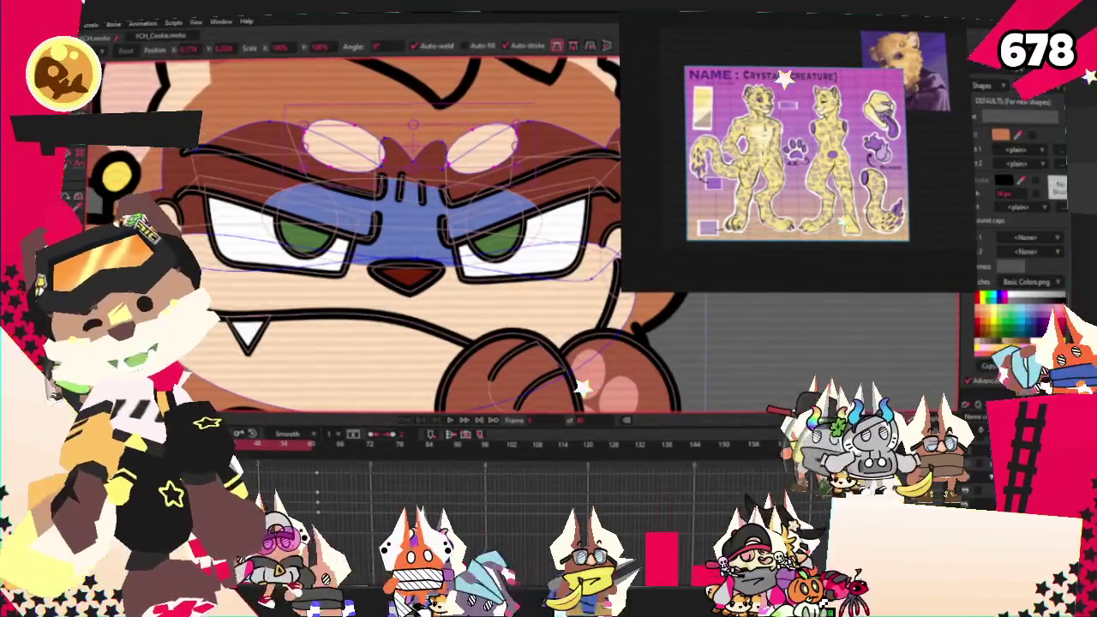
click(68, 23)
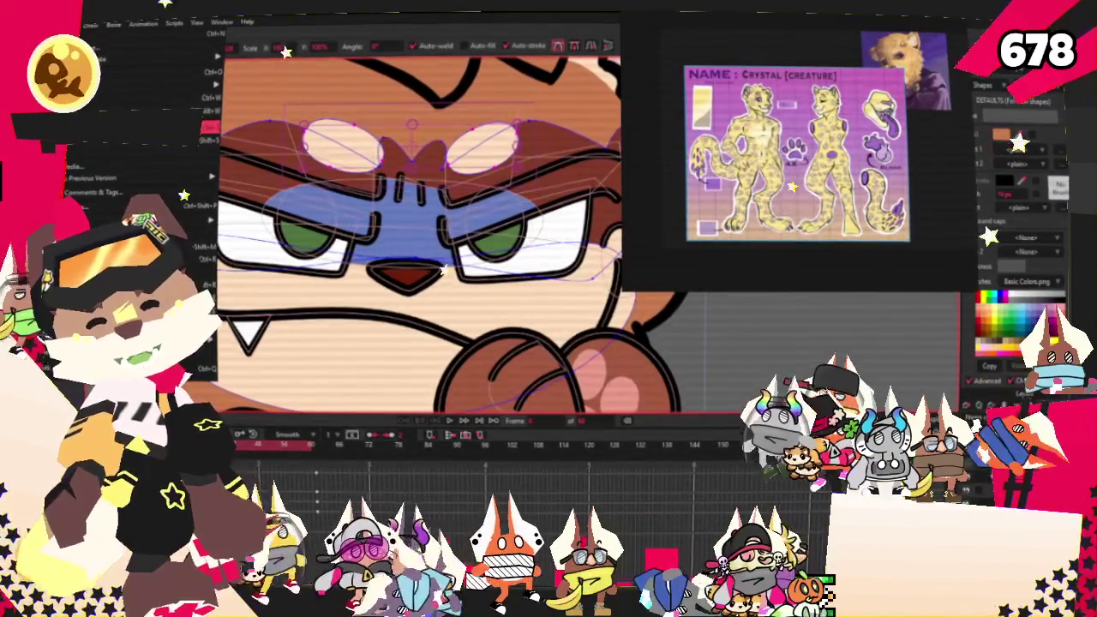
key(Escape)
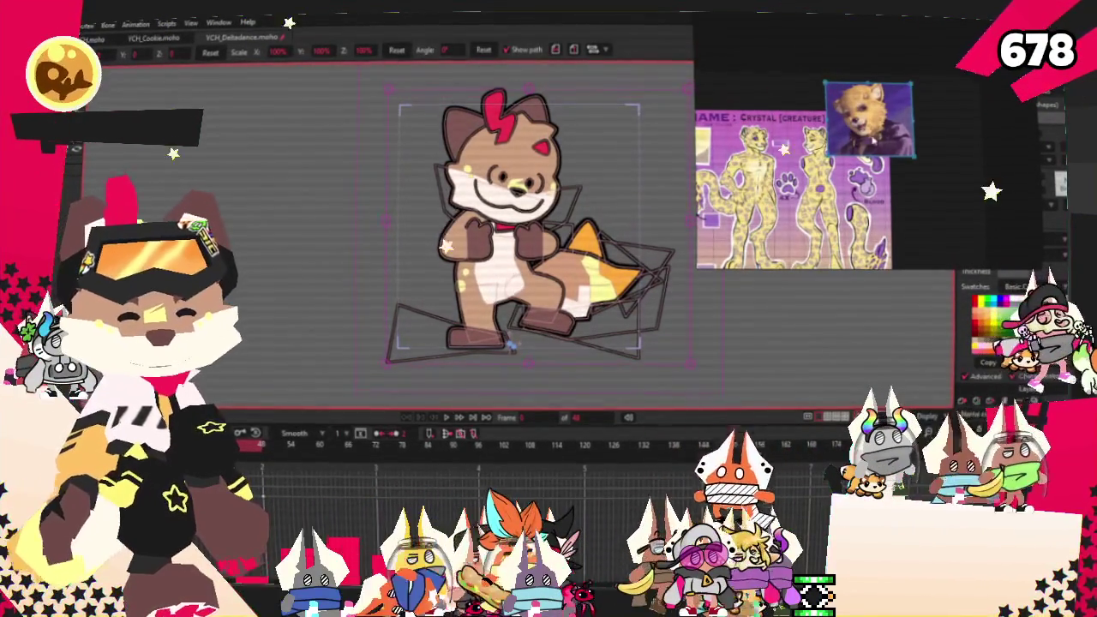
Move the reference images up and to the right, and zoom in on the fox.
drag(875, 141, 925, 82)
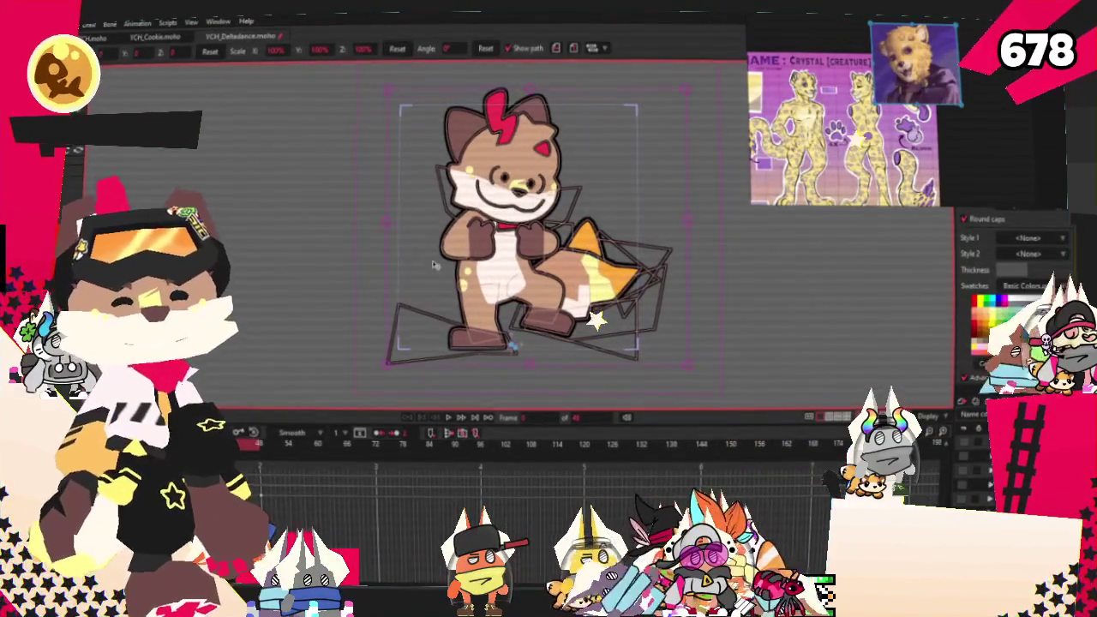
scroll(501, 251, up, 2)
scroll(531, 223, up, 1)
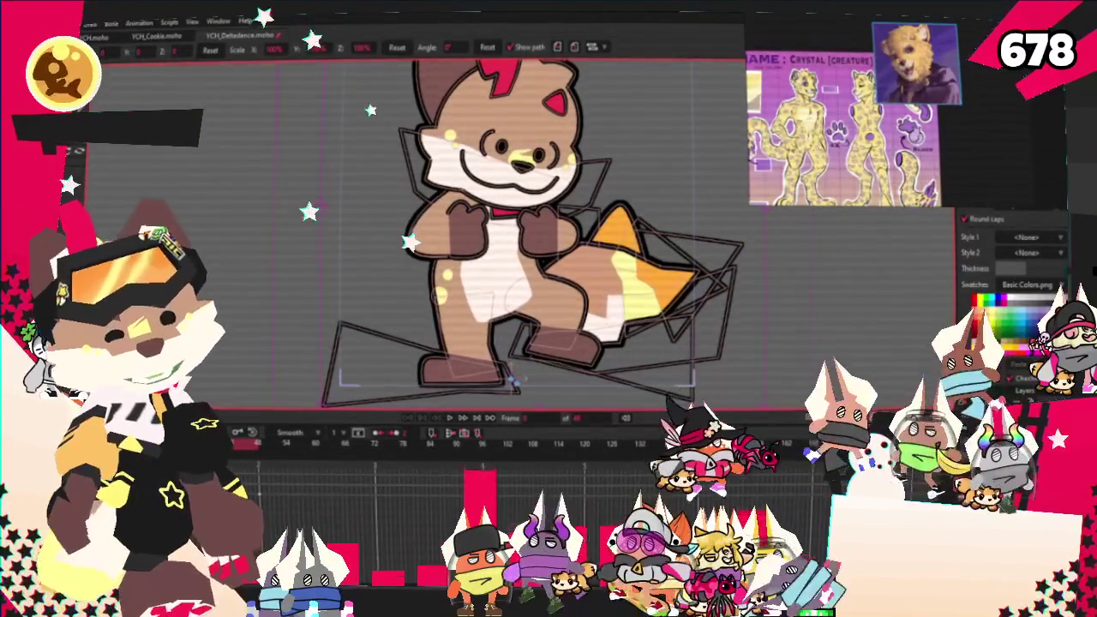
Show the fox's bones, switch to point and bone selection, and clear the bone selection.
key(b)
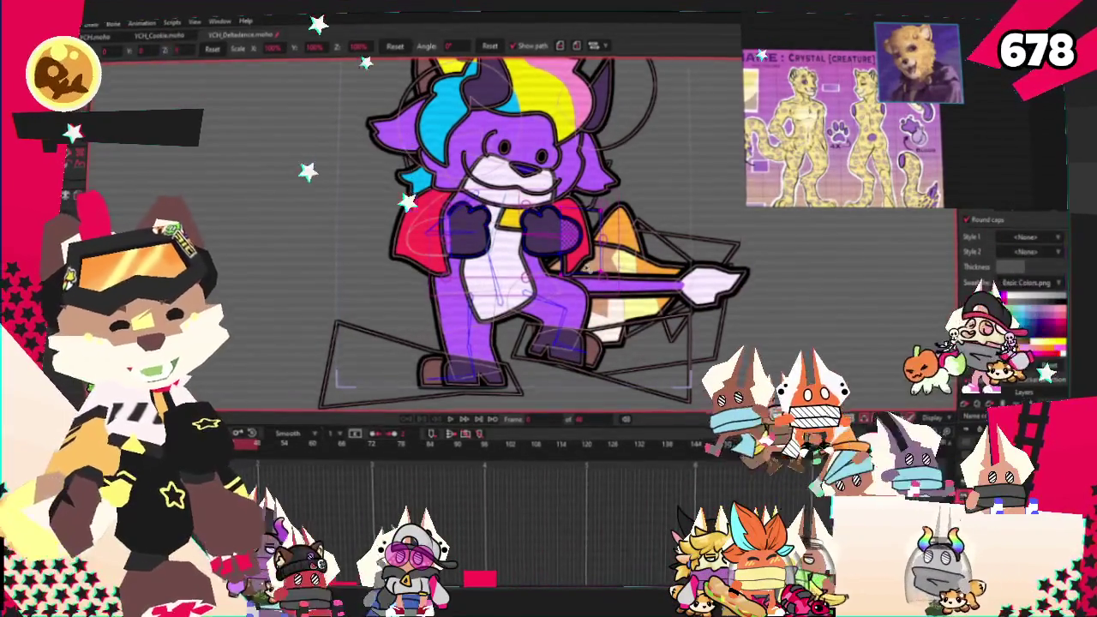
scroll(579, 283, up, 3)
key(g)
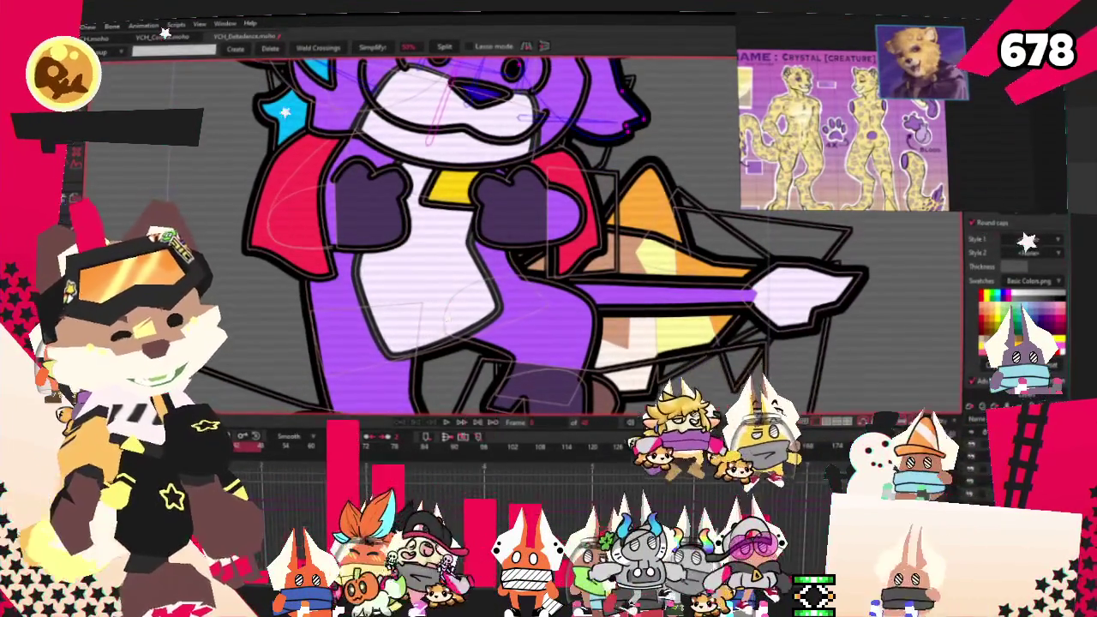
key(z)
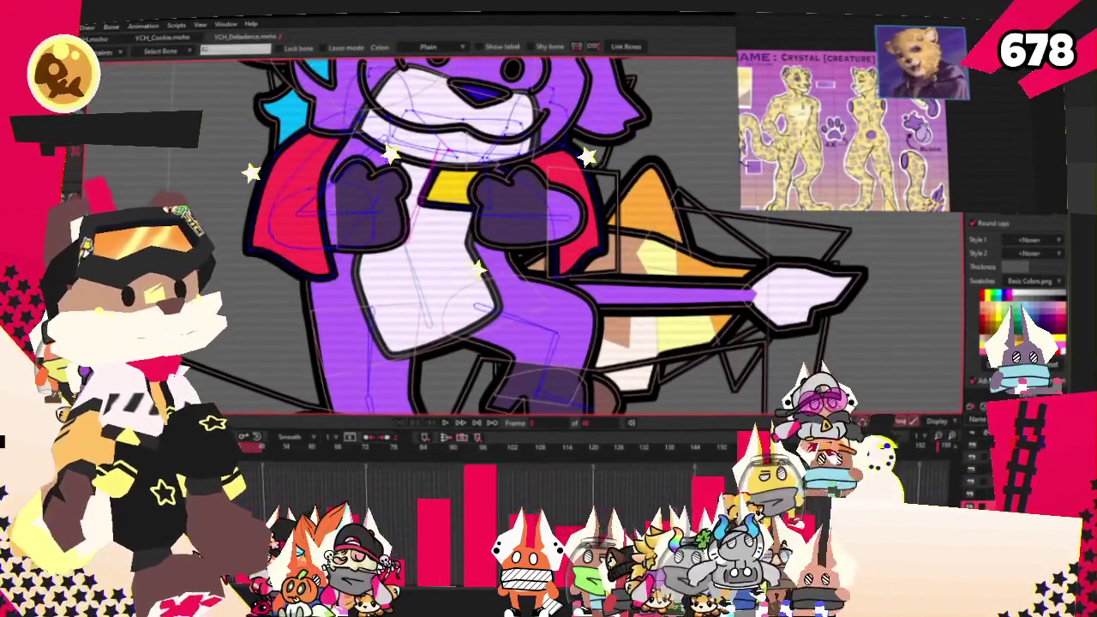
click(274, 176)
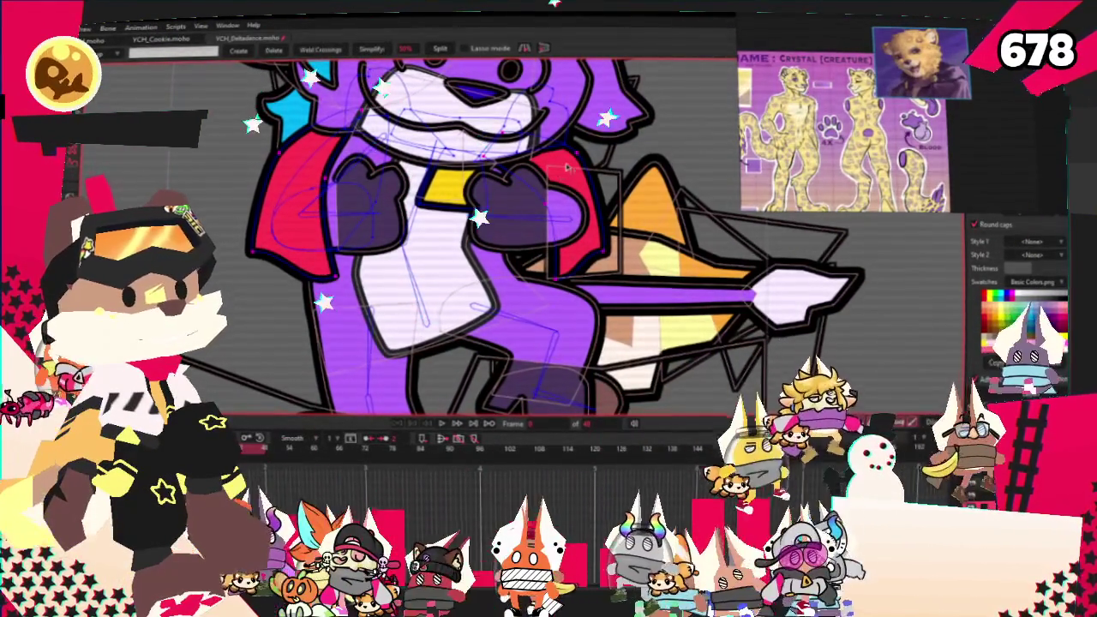
scroll(569, 168, down, 3)
scroll(569, 169, up, 4)
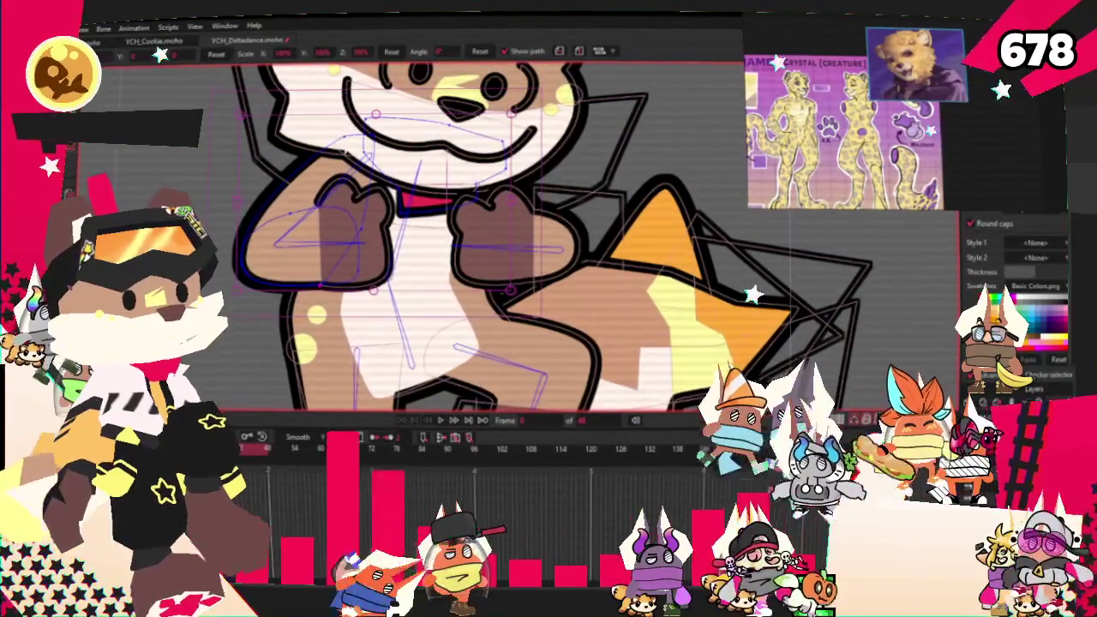
Adjust the cape points with Transform Points, then fill the cape purple.
key(g)
scroll(454, 177, up, 3)
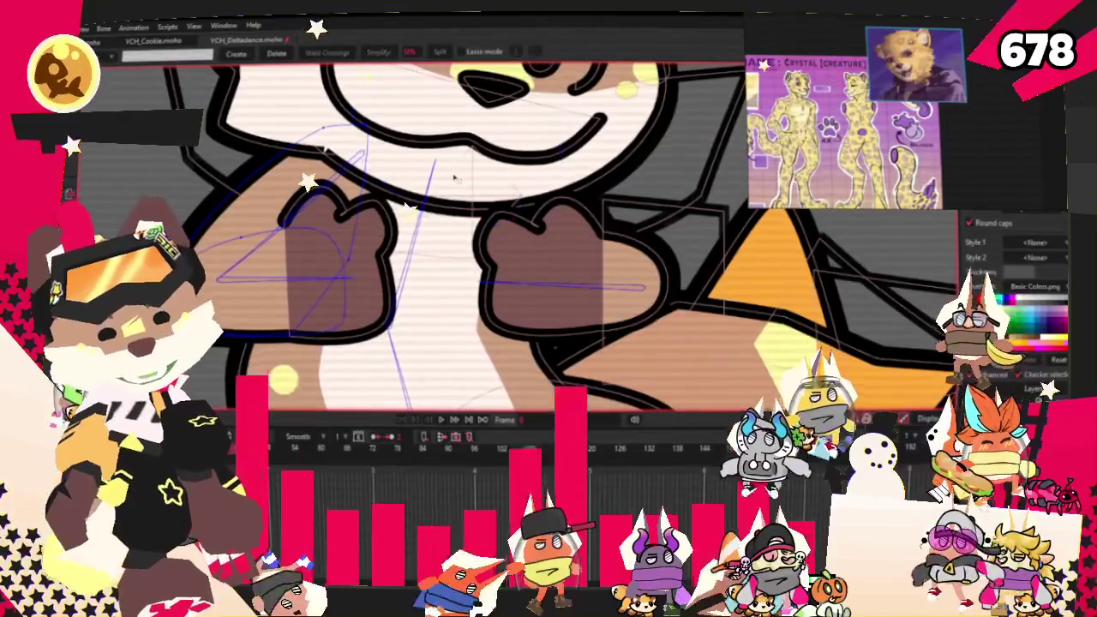
key(t)
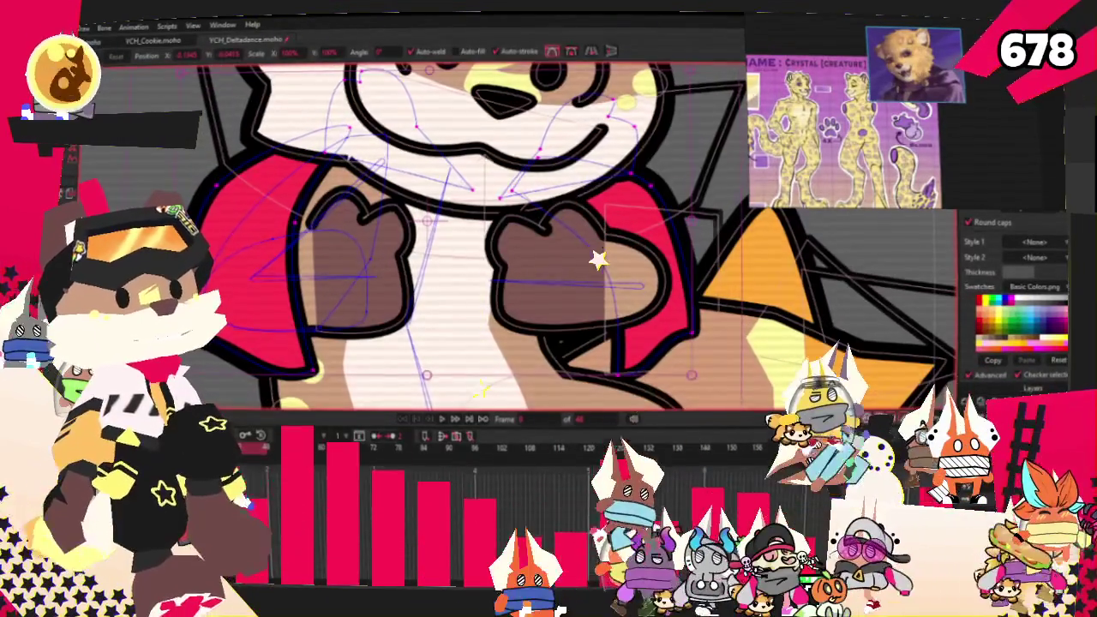
key(b)
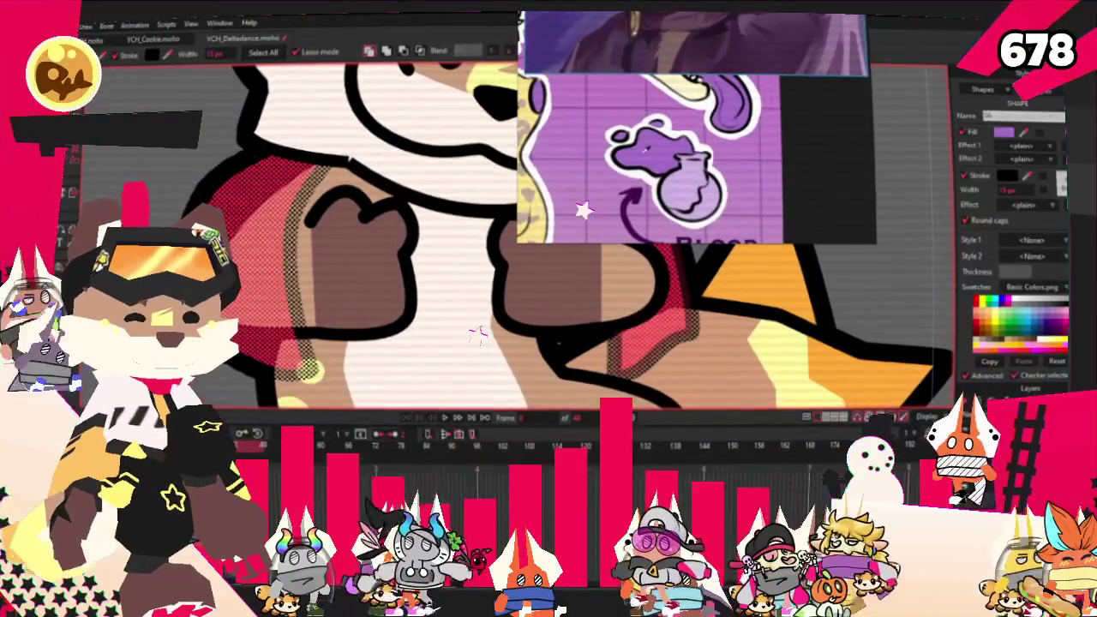
scroll(472, 327, down, 2)
scroll(472, 326, down, 4)
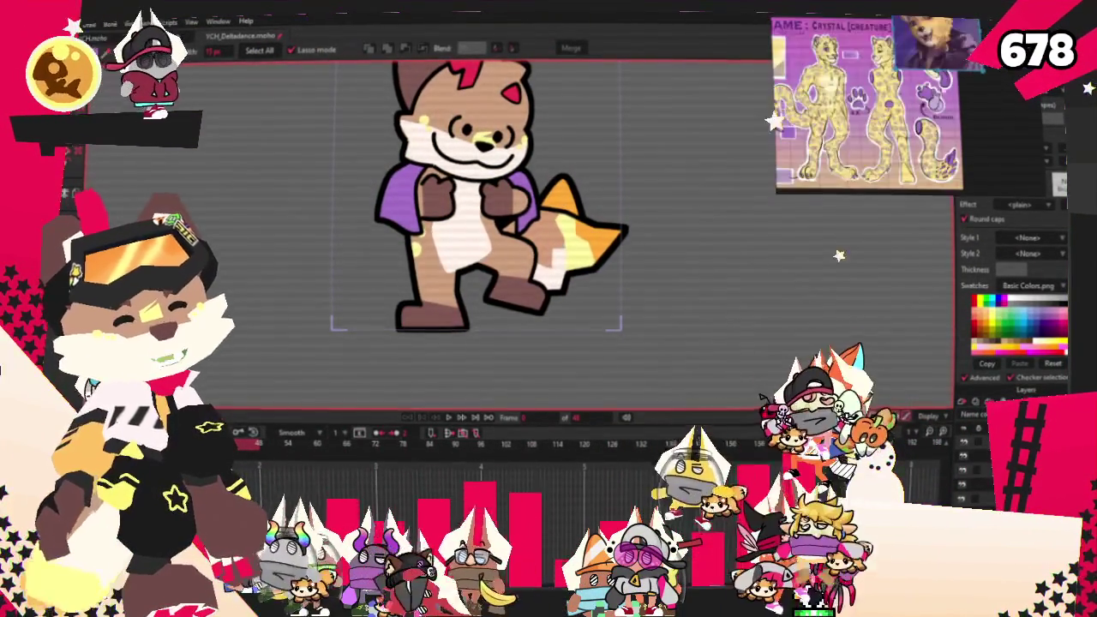
scroll(481, 281, up, 3)
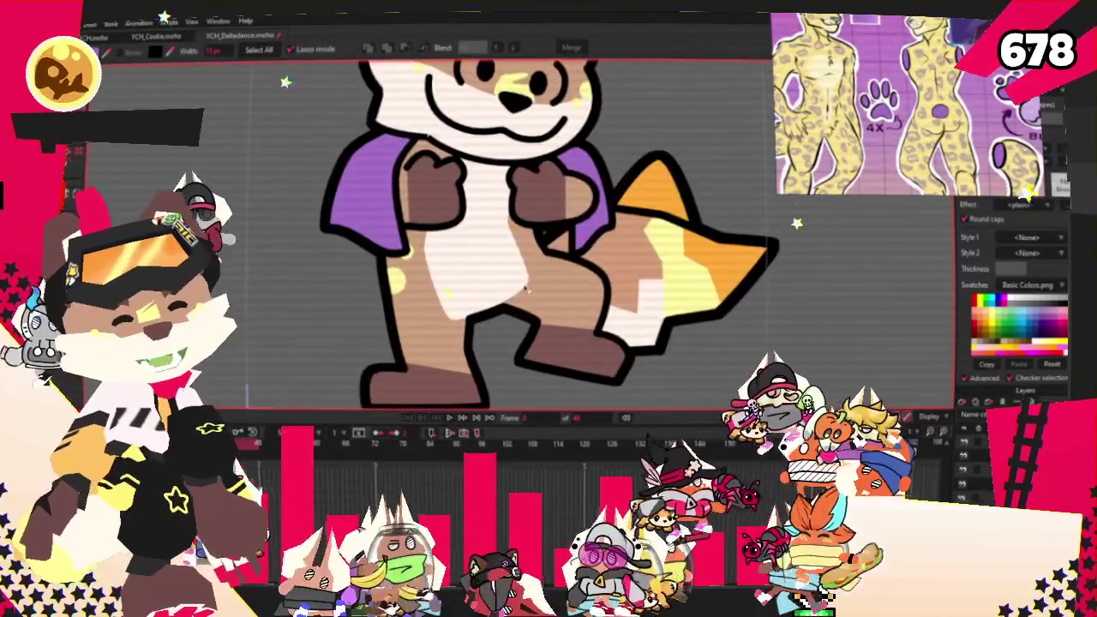
scroll(481, 281, up, 2)
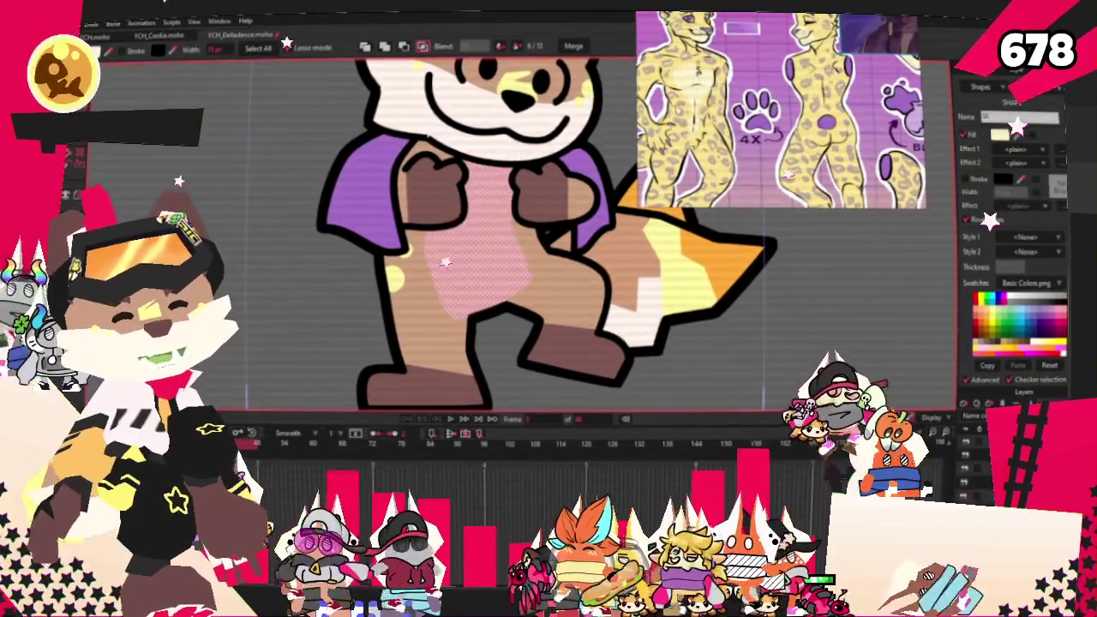
Fill the fox's body and lower-body shapes with cream-yellow.
click(523, 303)
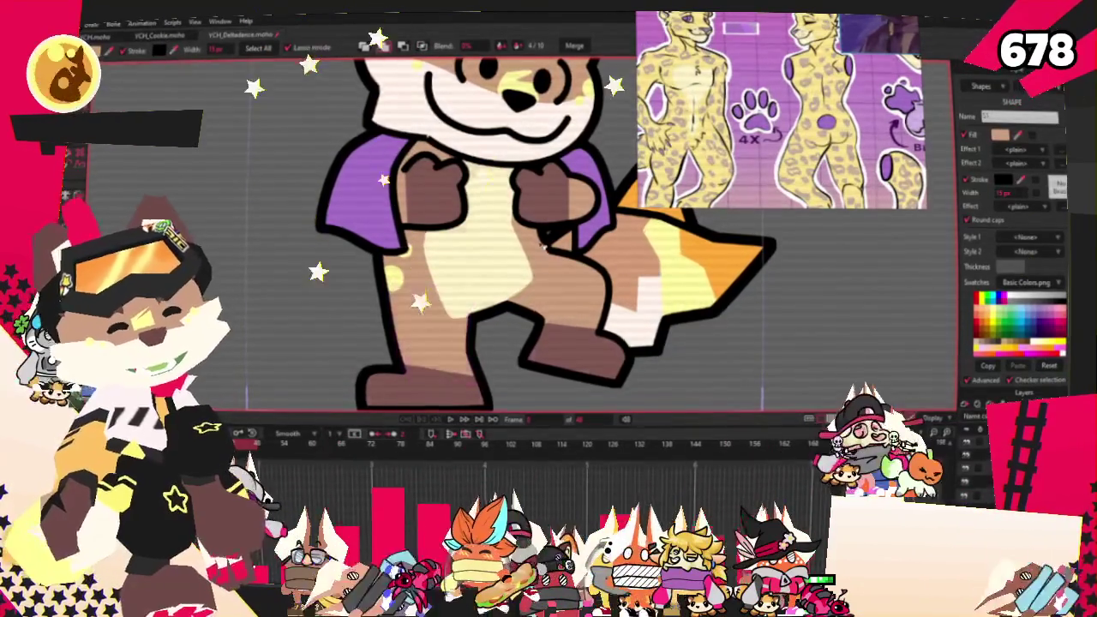
click(540, 244)
click(1032, 137)
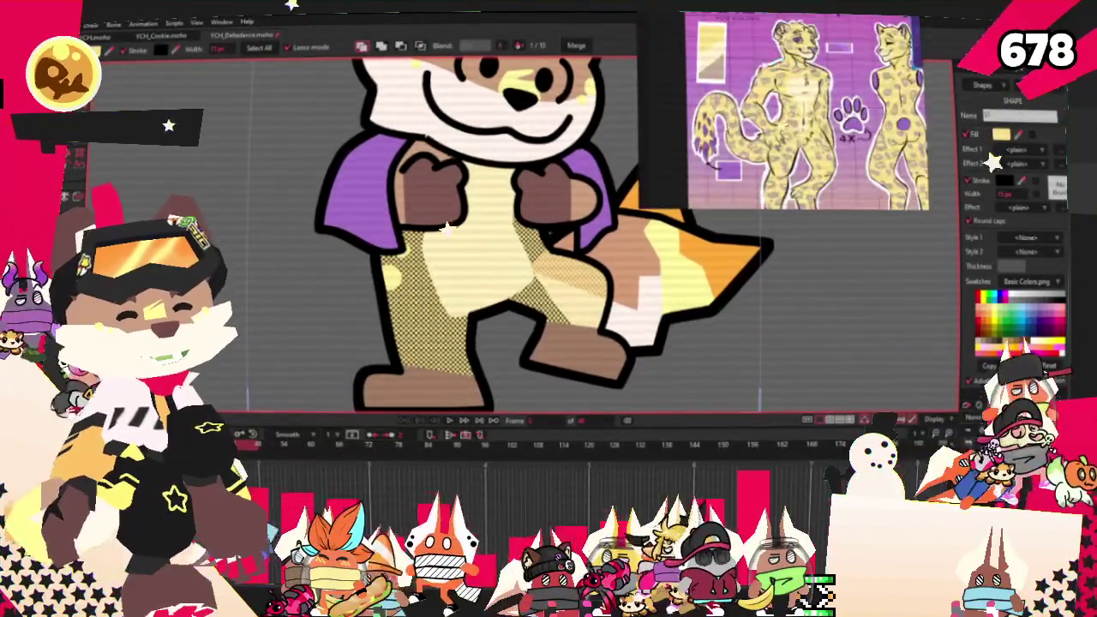
scroll(444, 272, up, 3)
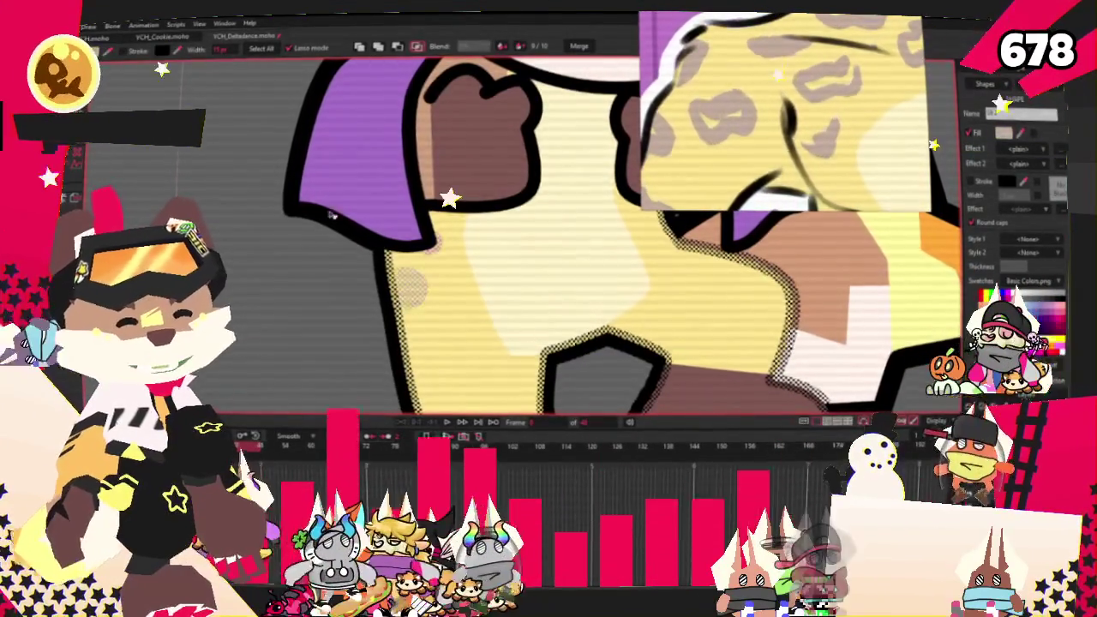
scroll(425, 267, down, 2)
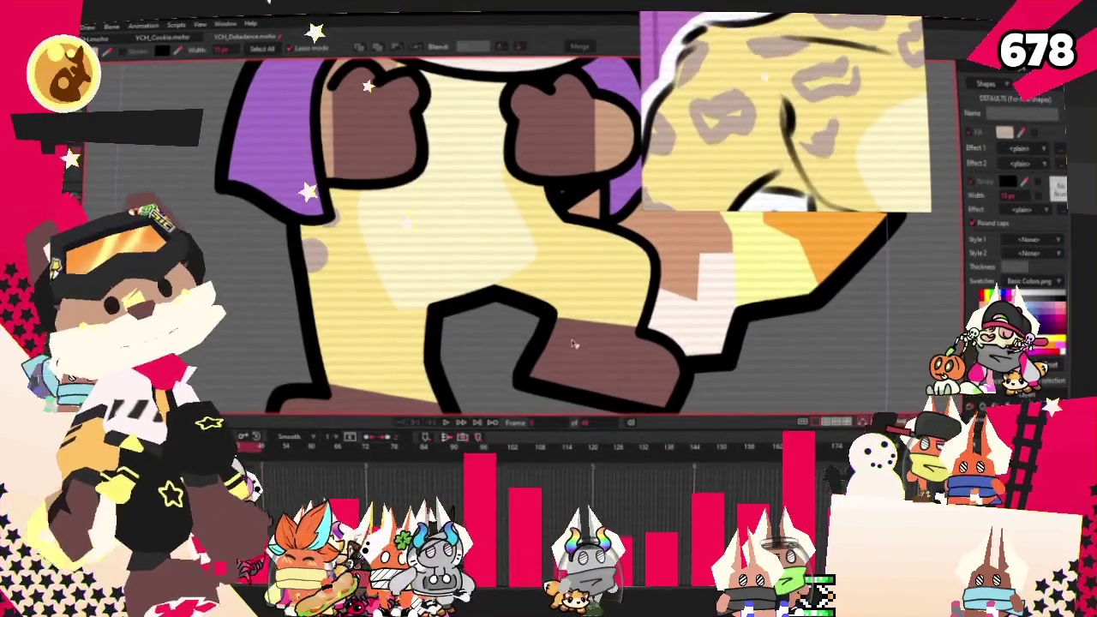
scroll(311, 265, up, 2)
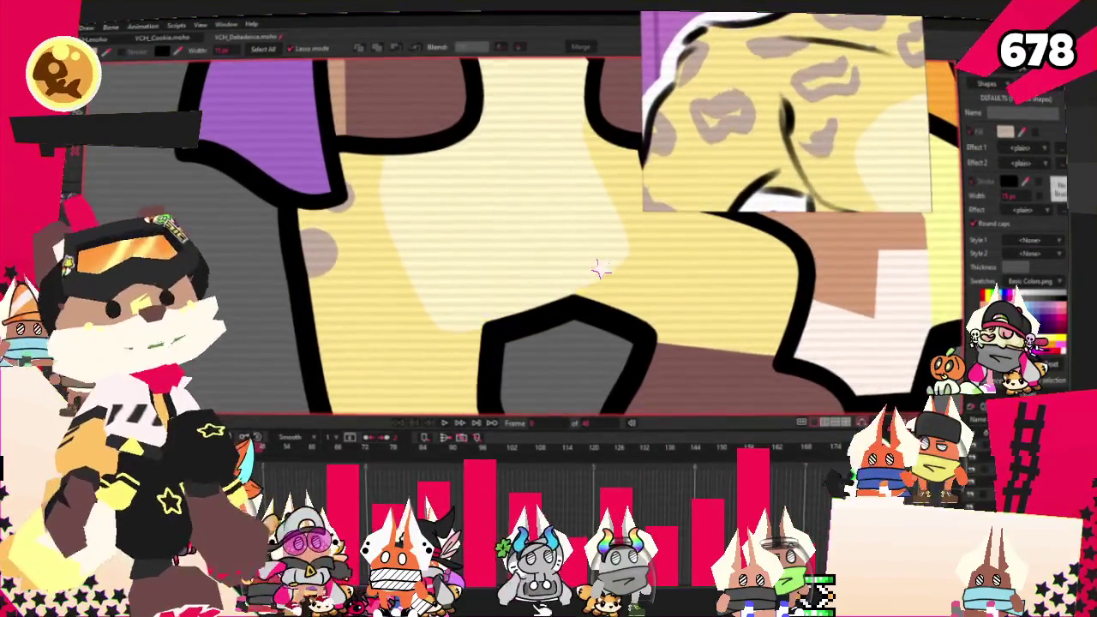
Add a notch to the grey spot's edge and select all points of the small bean spot.
key(a)
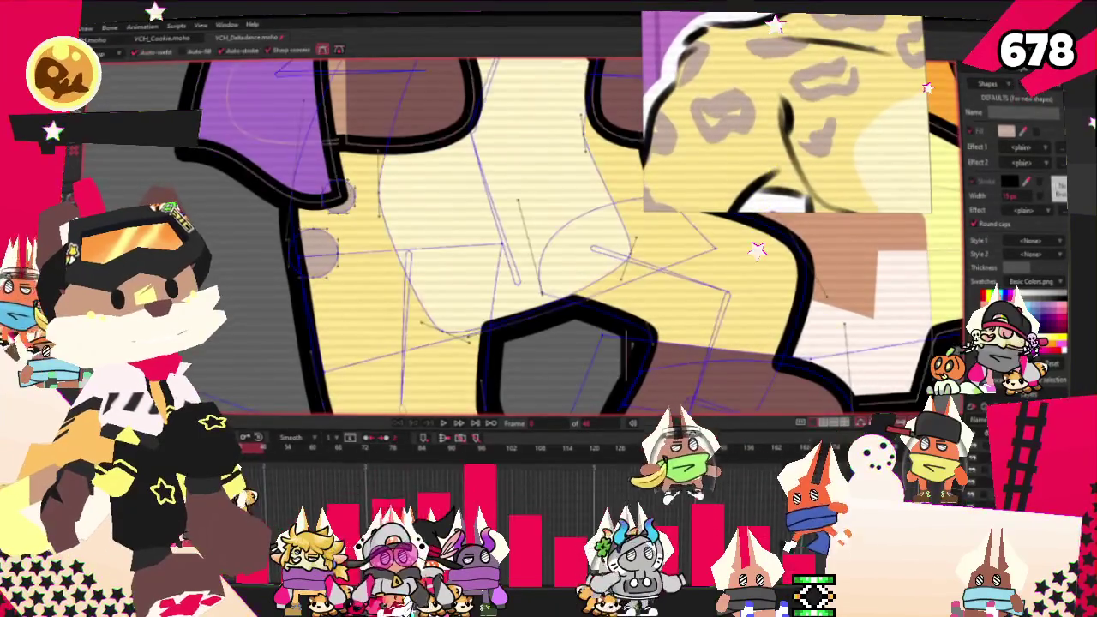
scroll(297, 246, up, 2)
scroll(297, 246, up, 2)
scroll(296, 246, up, 2)
drag(342, 248, 381, 243)
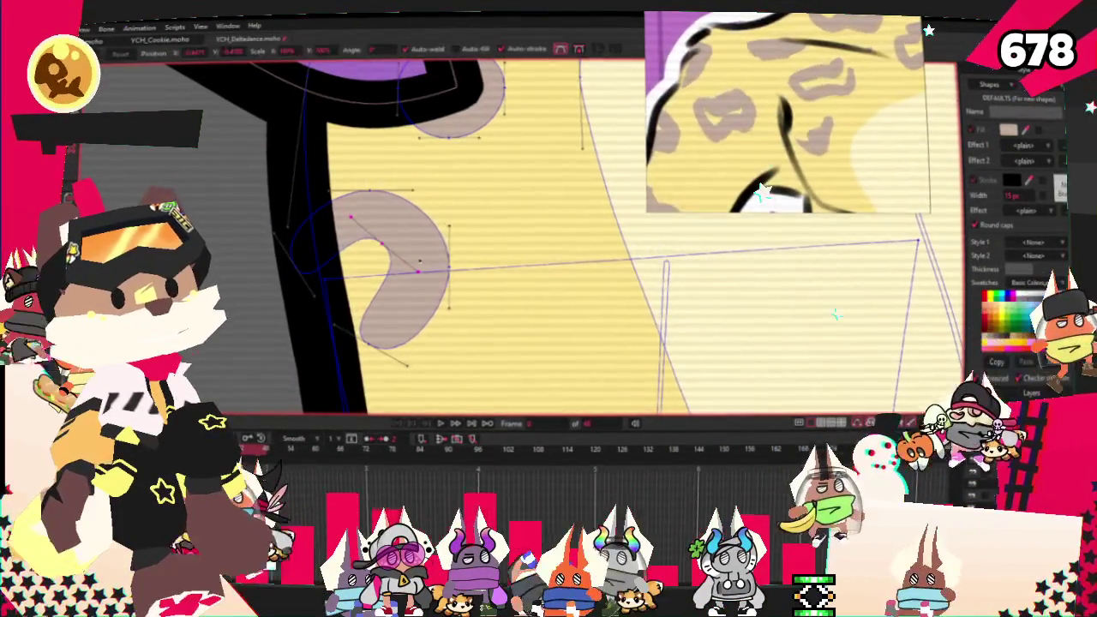
key(t)
click(432, 218)
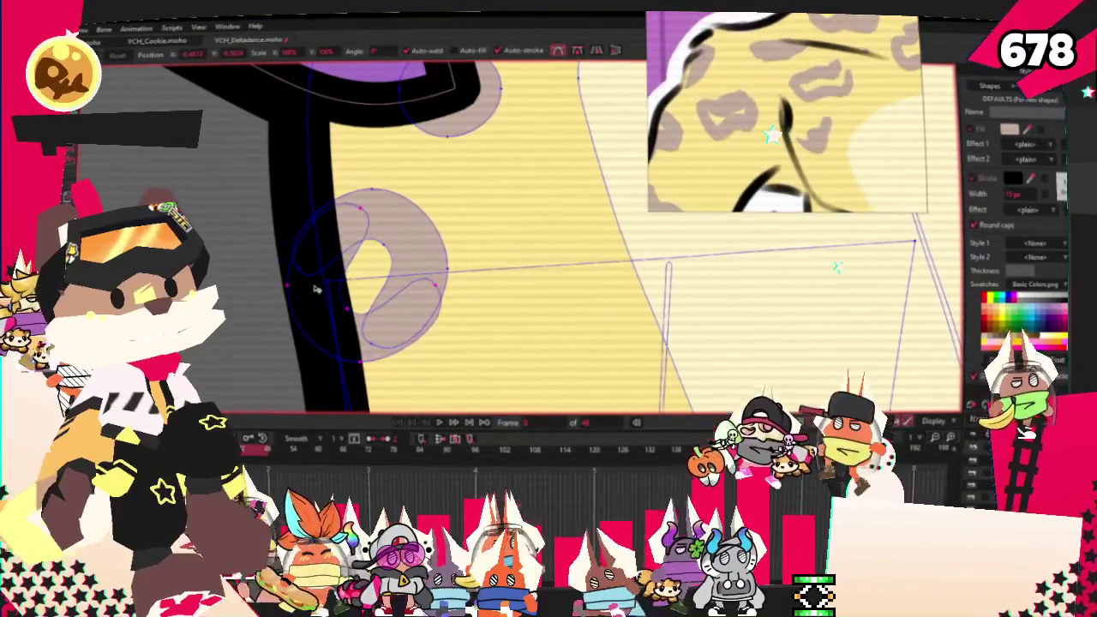
scroll(402, 249, down, 3)
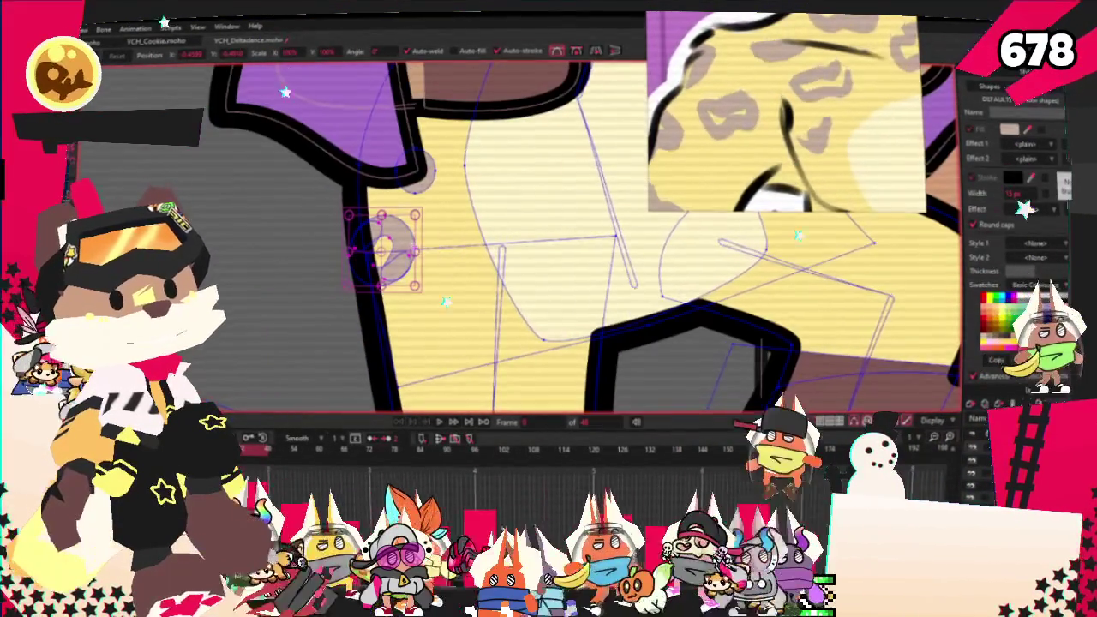
key(ctrl+a)
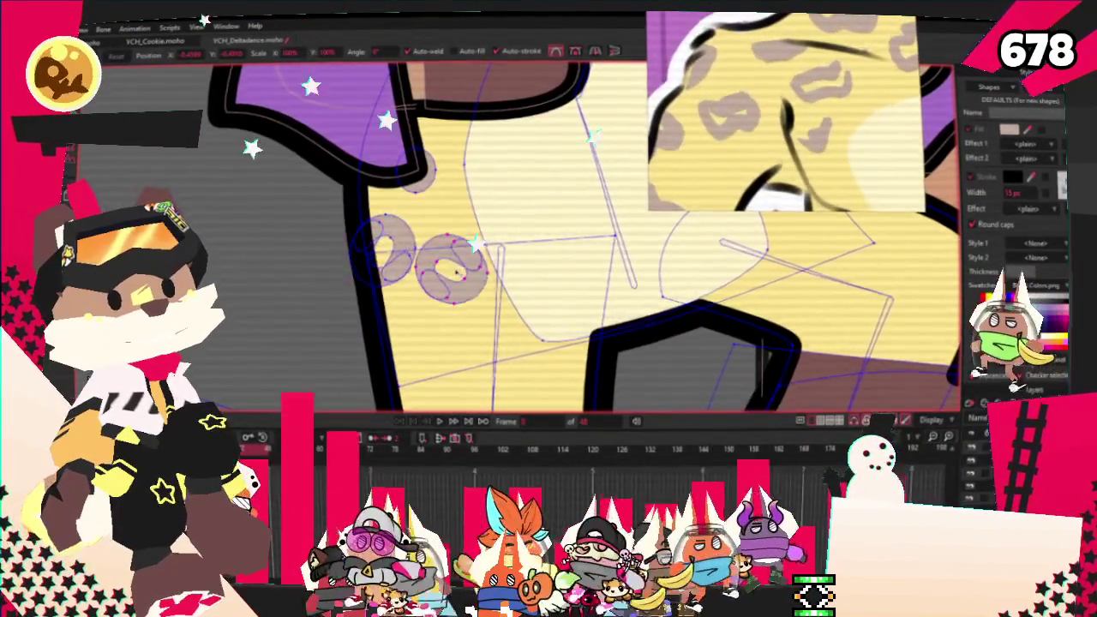
scroll(456, 272, up, 2)
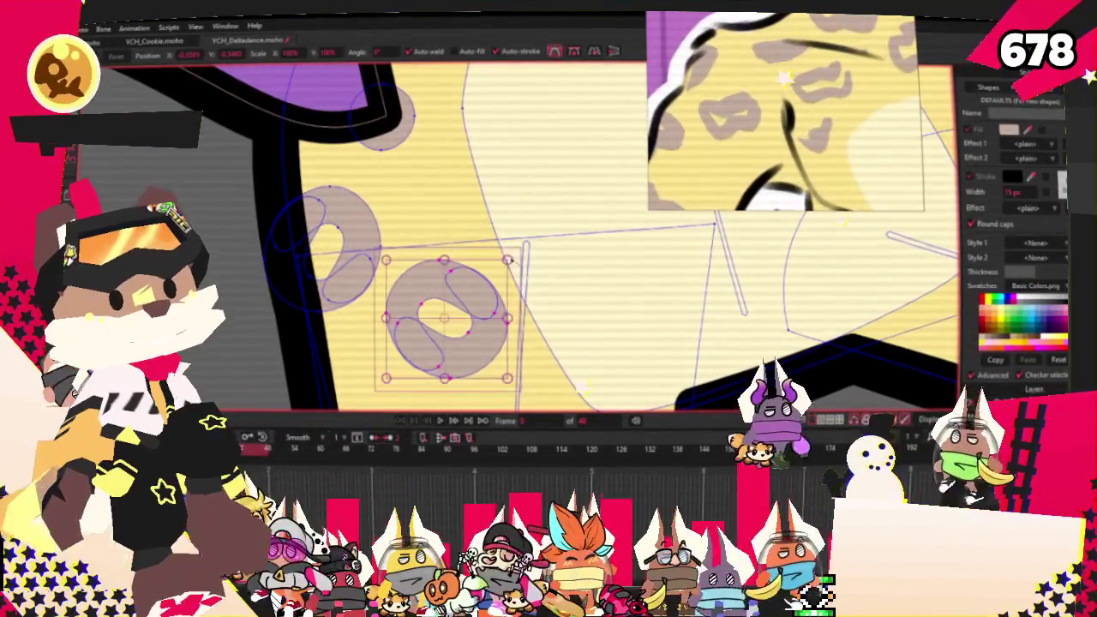
scroll(463, 302, up, 1)
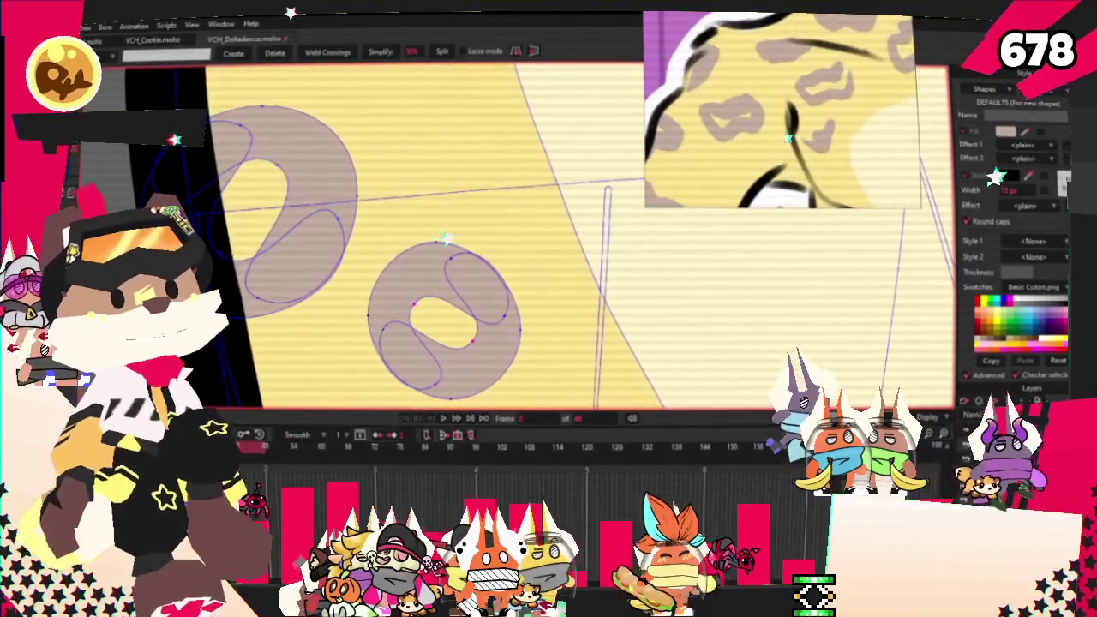
scroll(441, 266, up, 2)
Reshape and reposition the donut spot's inner hole, pulling its top points downward.
key(t)
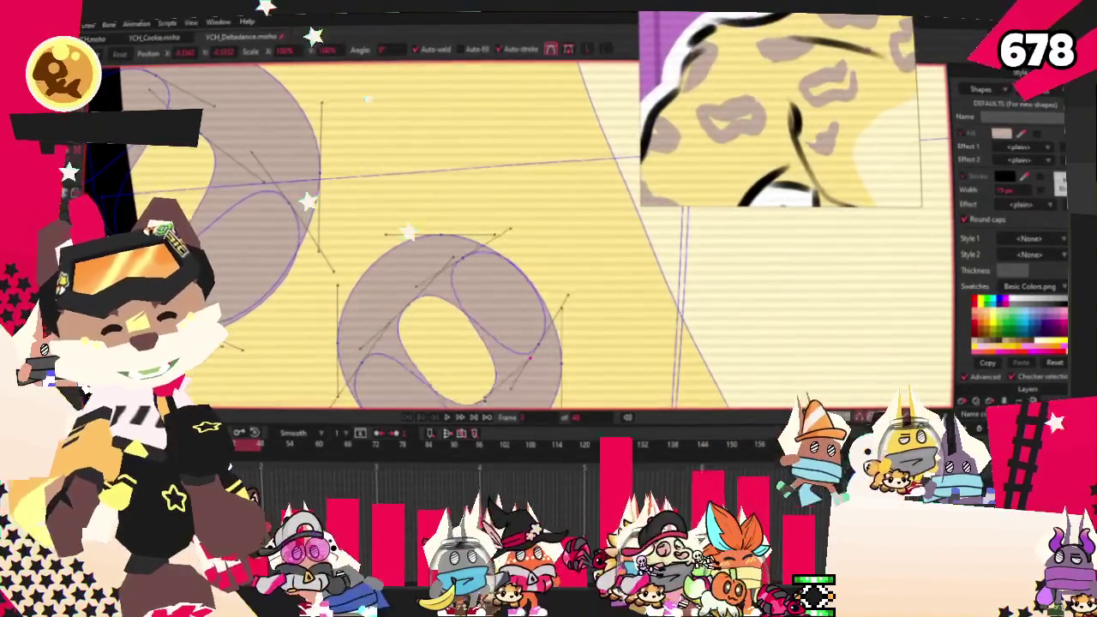
drag(418, 286, 594, 324)
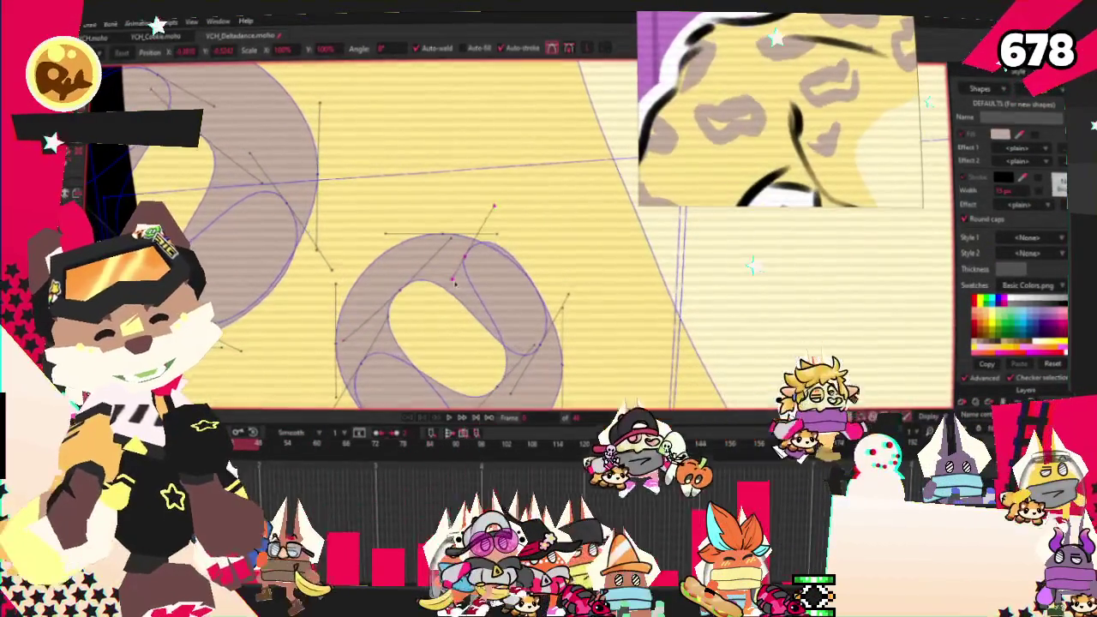
click(452, 277)
drag(447, 220, 445, 269)
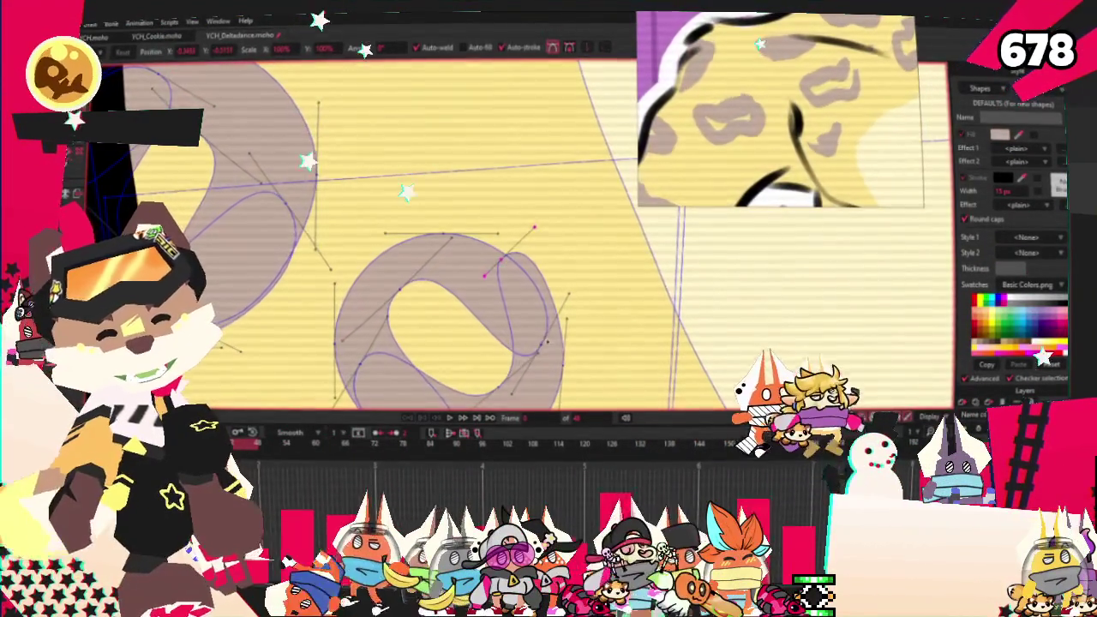
scroll(476, 269, down, 3)
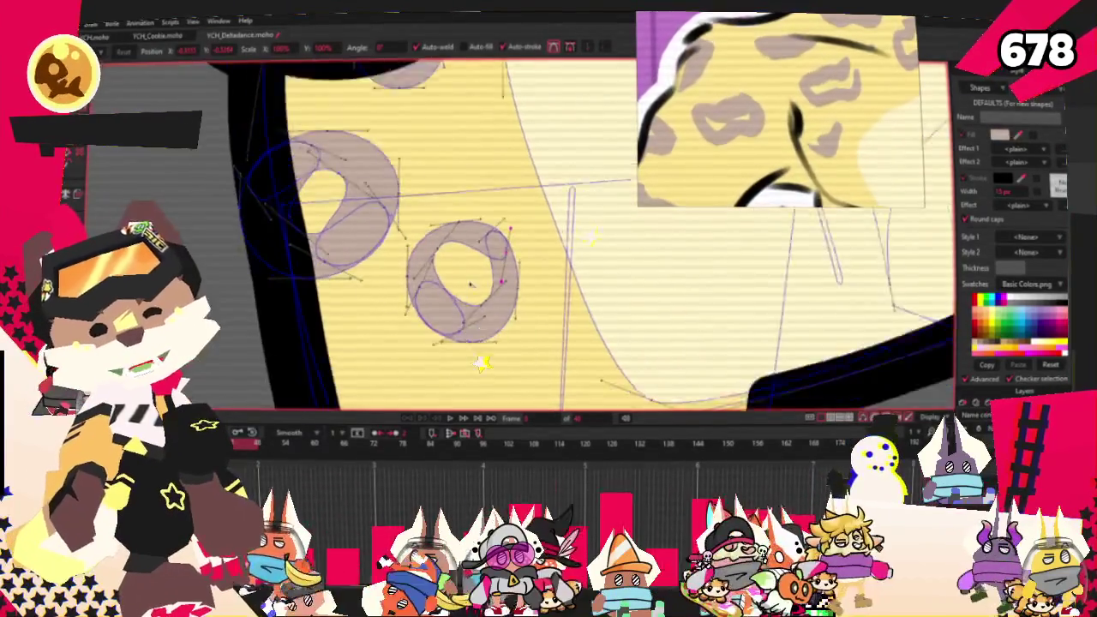
scroll(433, 319, down, 2)
double_click(505, 309)
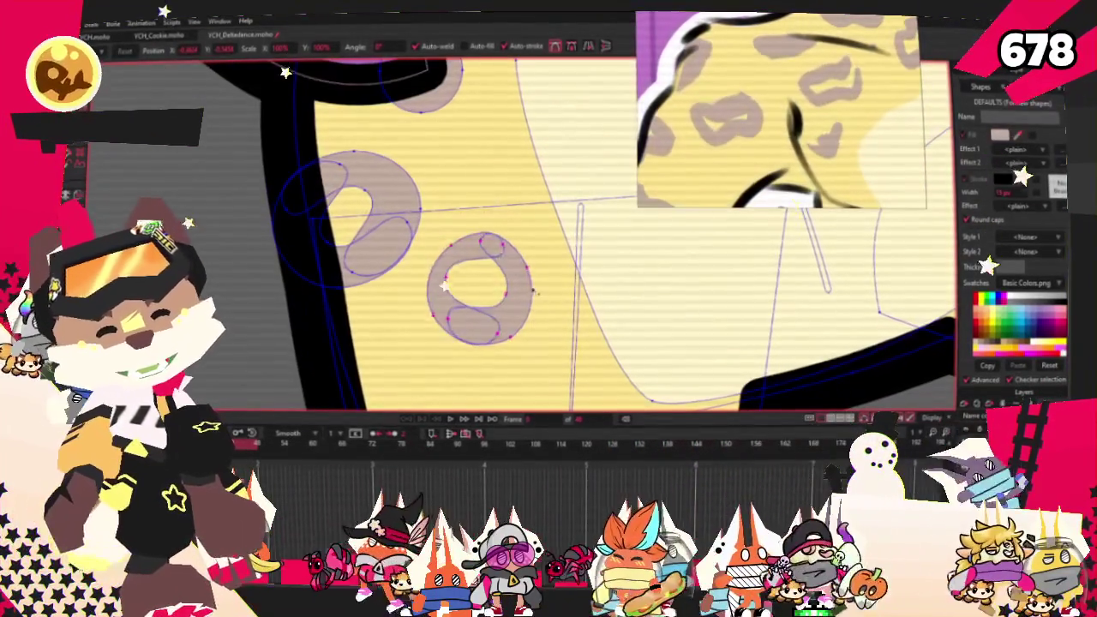
Shrink the right donut spot and round its hole into a heart-like shape.
drag(524, 319, 447, 337)
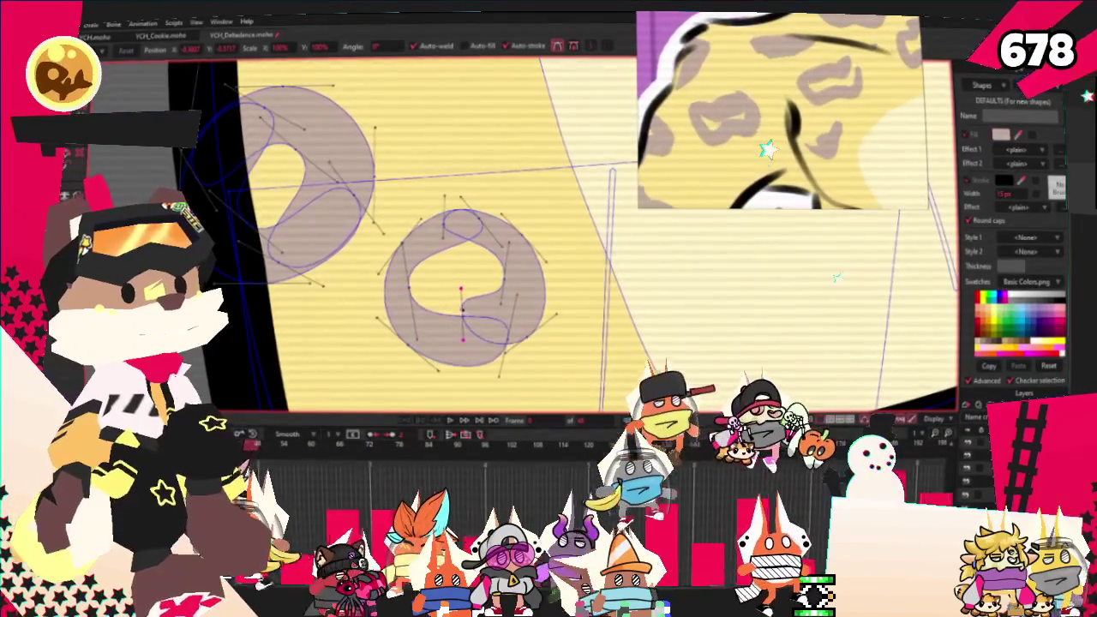
scroll(491, 337, up, 2)
drag(447, 254, 376, 313)
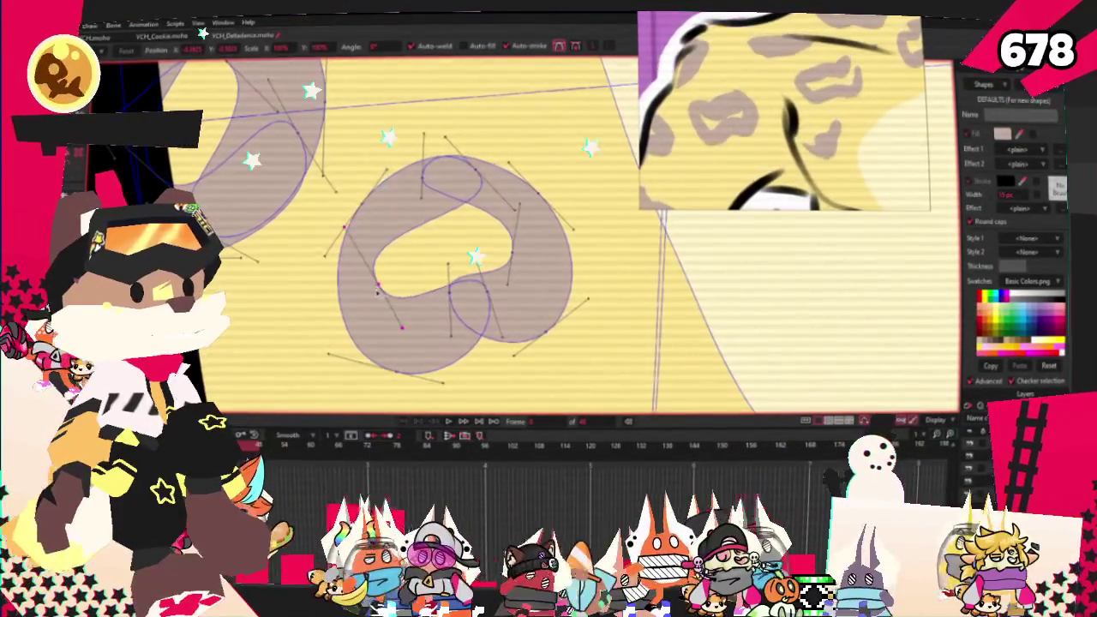
key(ctrl+z)
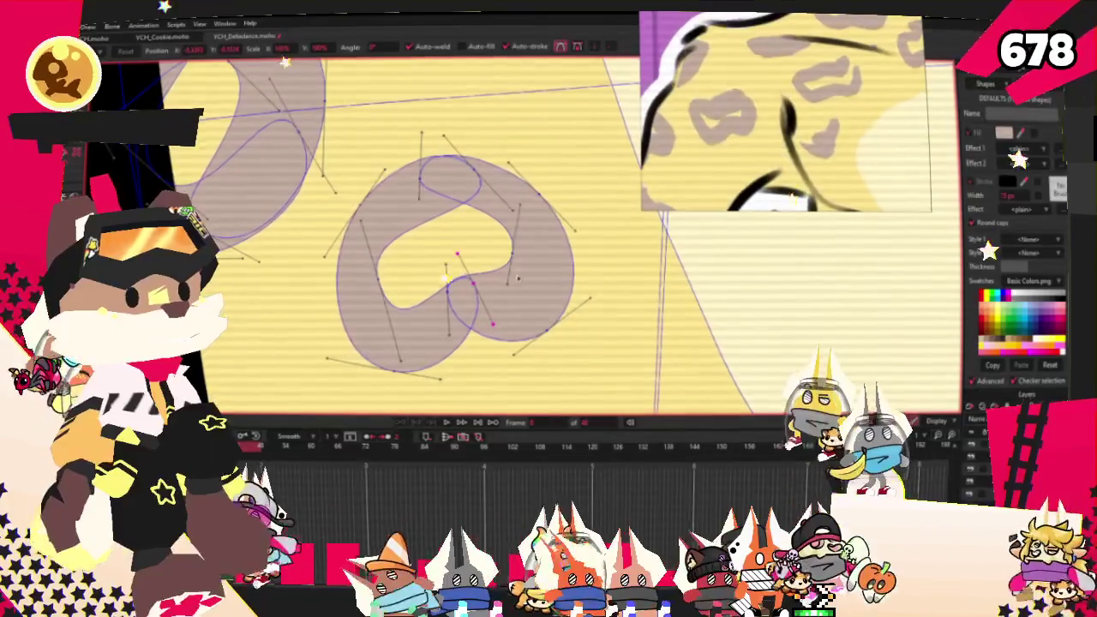
Duplicate the rosette spot, move the copy up the leg and stretch it taller.
key(ctrl+a)
scroll(510, 278, down, 2)
scroll(497, 277, down, 2)
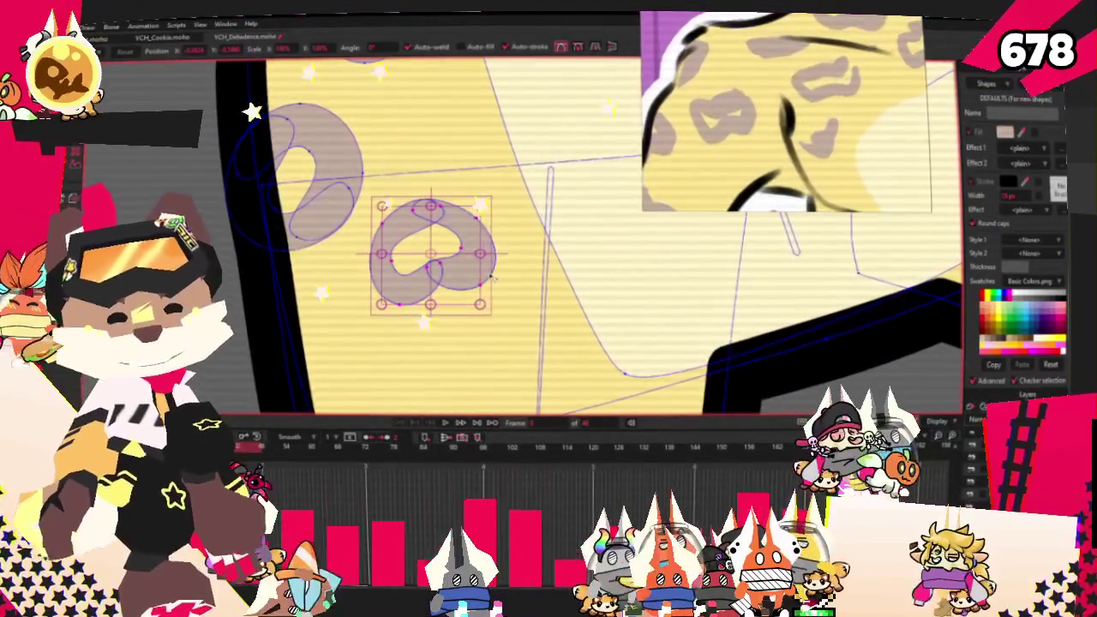
key(ctrl+c)
key(ctrl+v)
drag(431, 253, 426, 118)
scroll(460, 204, down, 1)
mouse_move(505, 197)
mouse_down()
mouse_move(515, 165)
mouse_move(498, 175)
mouse_up()
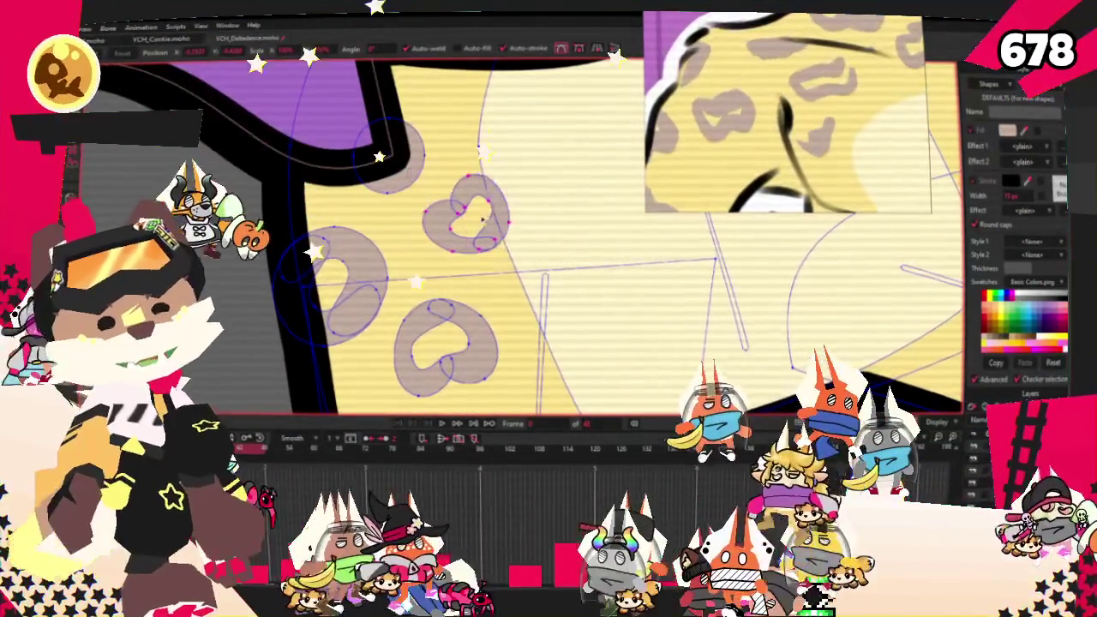
scroll(375, 220, down, 2)
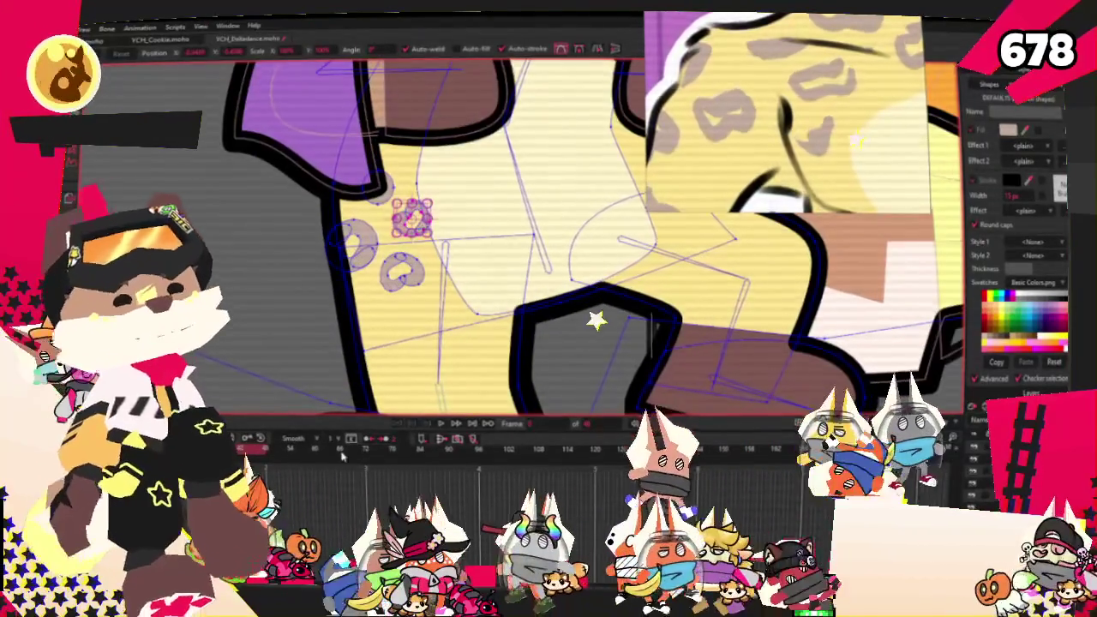
scroll(325, 380, up, 2)
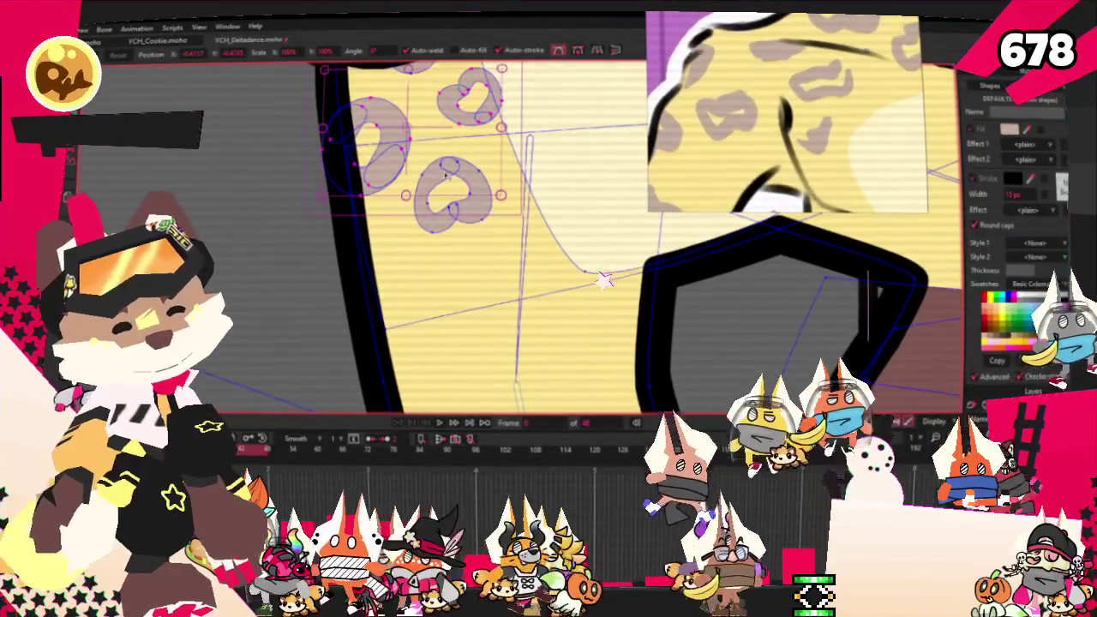
drag(604, 273, 754, 273)
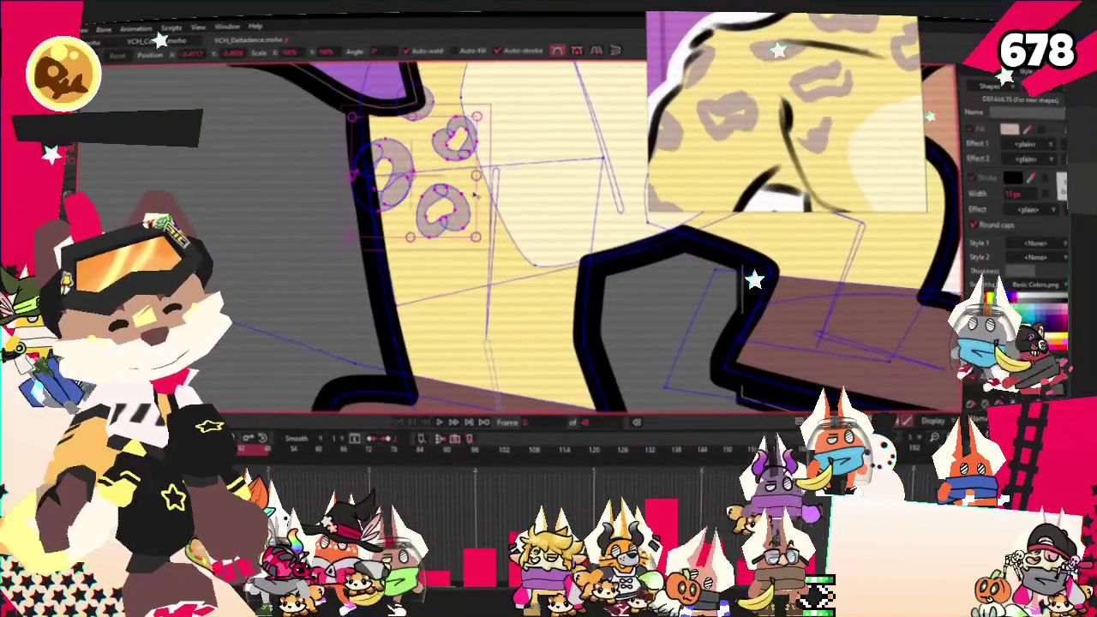
scroll(549, 320, down, 3)
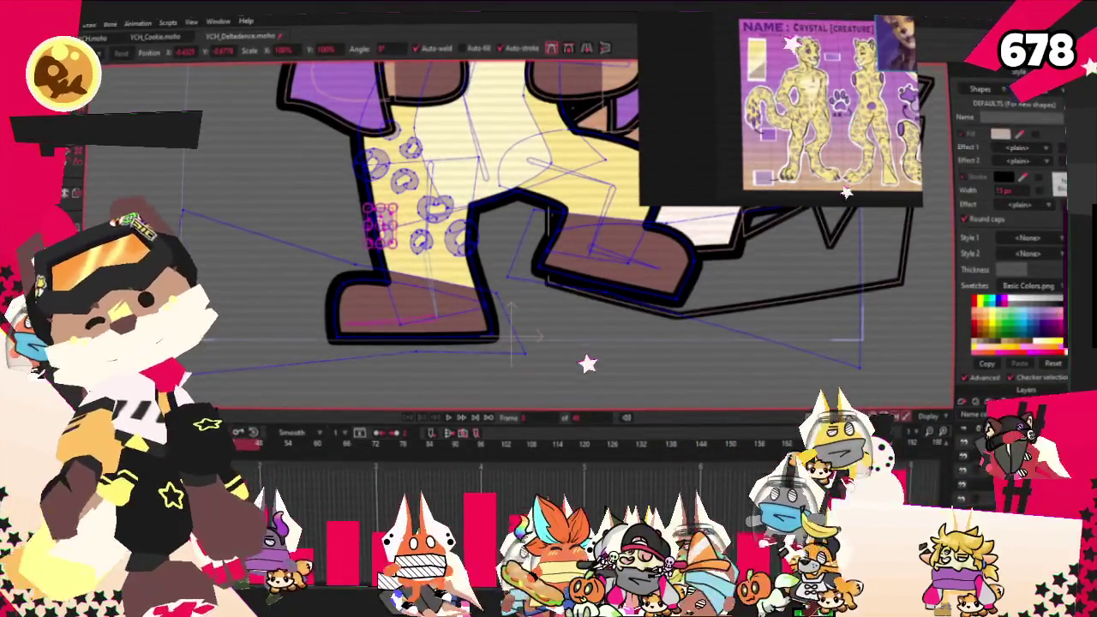
Select the top spot's points and stretch the selected spots downward along the leg.
key(g)
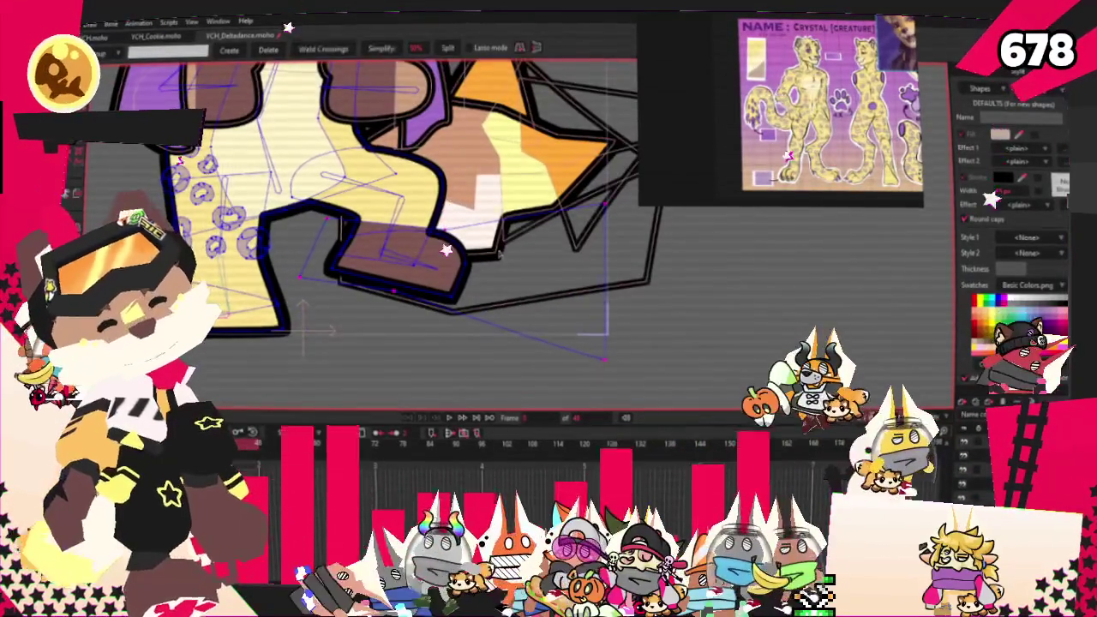
scroll(445, 246, down, 3)
scroll(386, 222, up, 3)
scroll(343, 214, up, 2)
scroll(297, 202, up, 2)
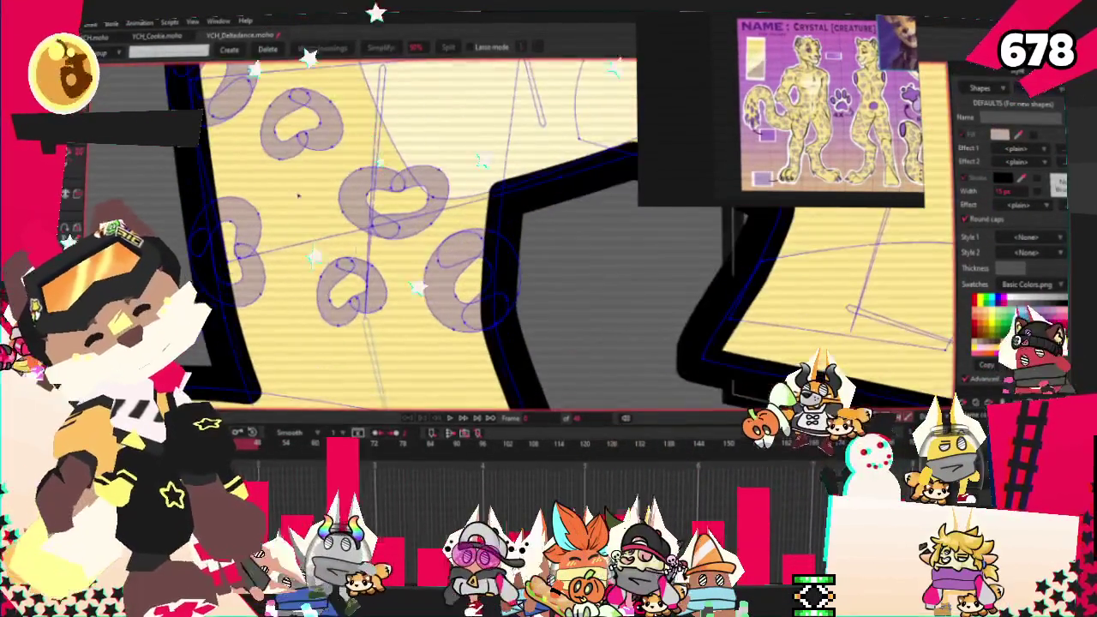
scroll(382, 273, up, 1)
key(ctrl+a)
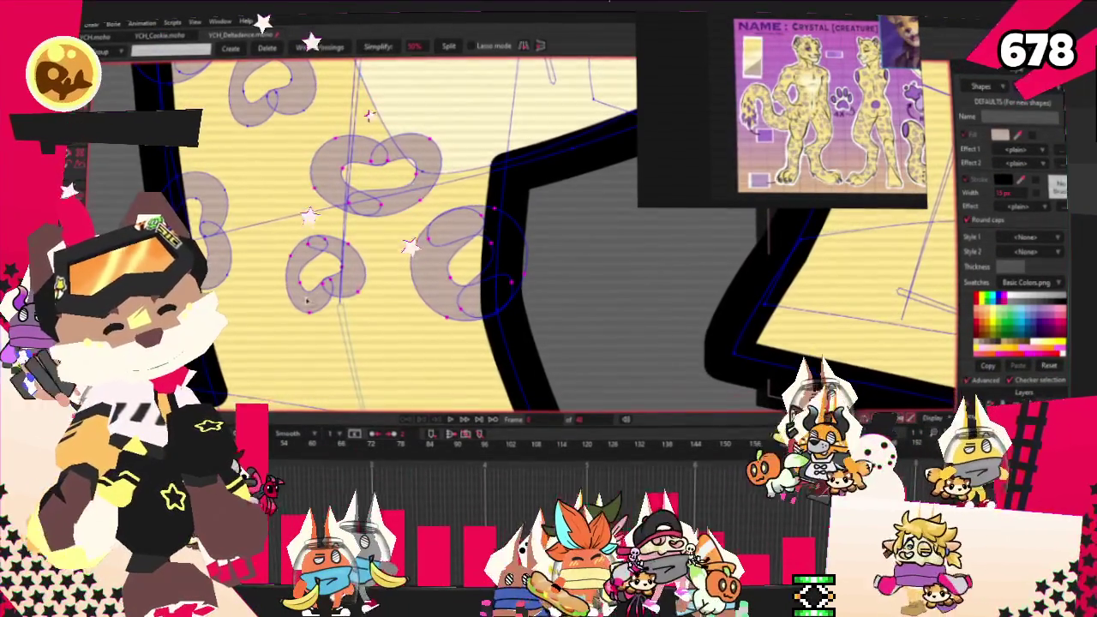
key(r)
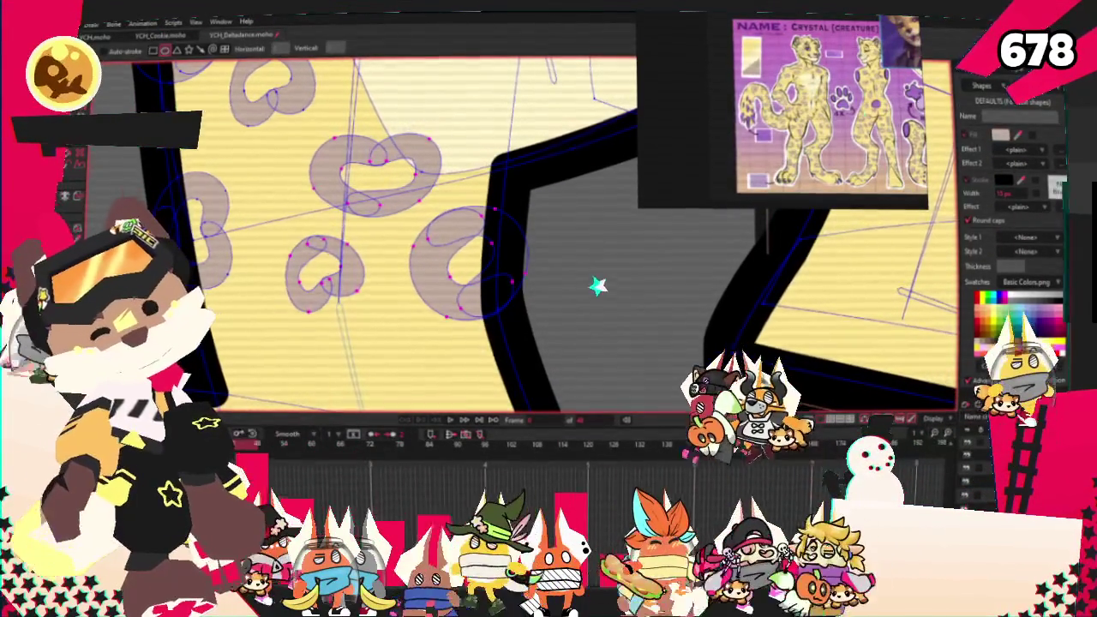
key(t)
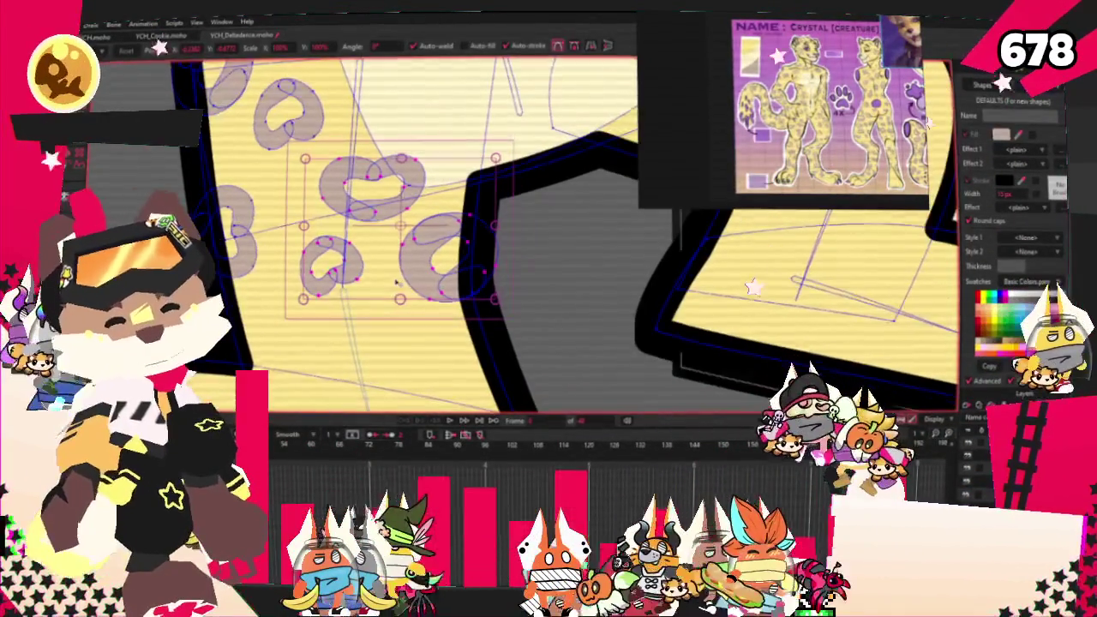
drag(402, 315, 403, 345)
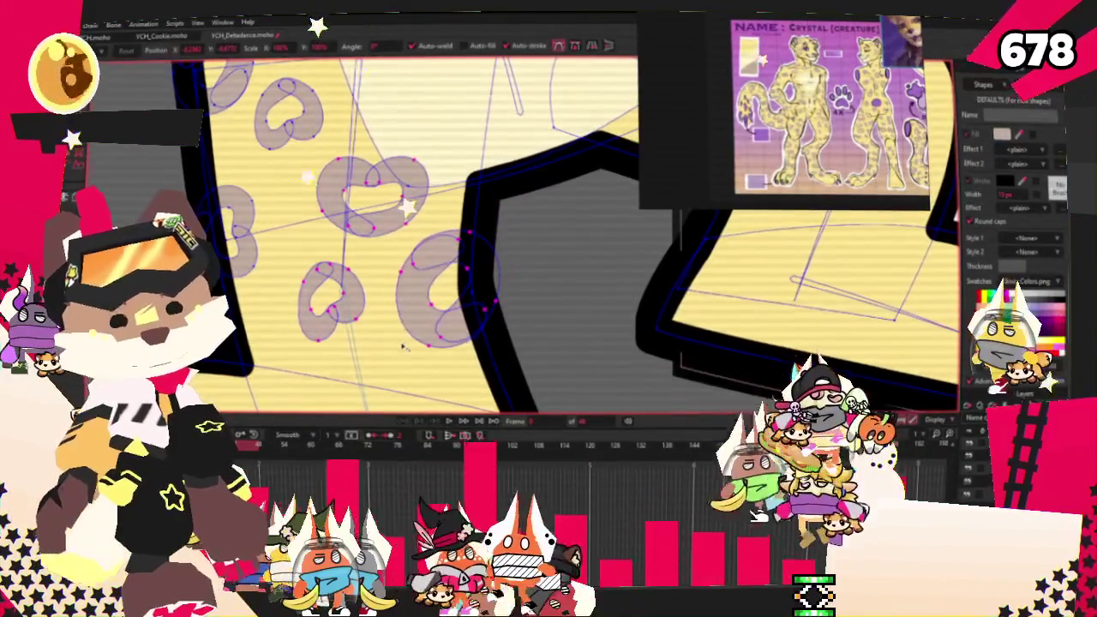
scroll(403, 345, down, 3)
scroll(596, 248, up, 3)
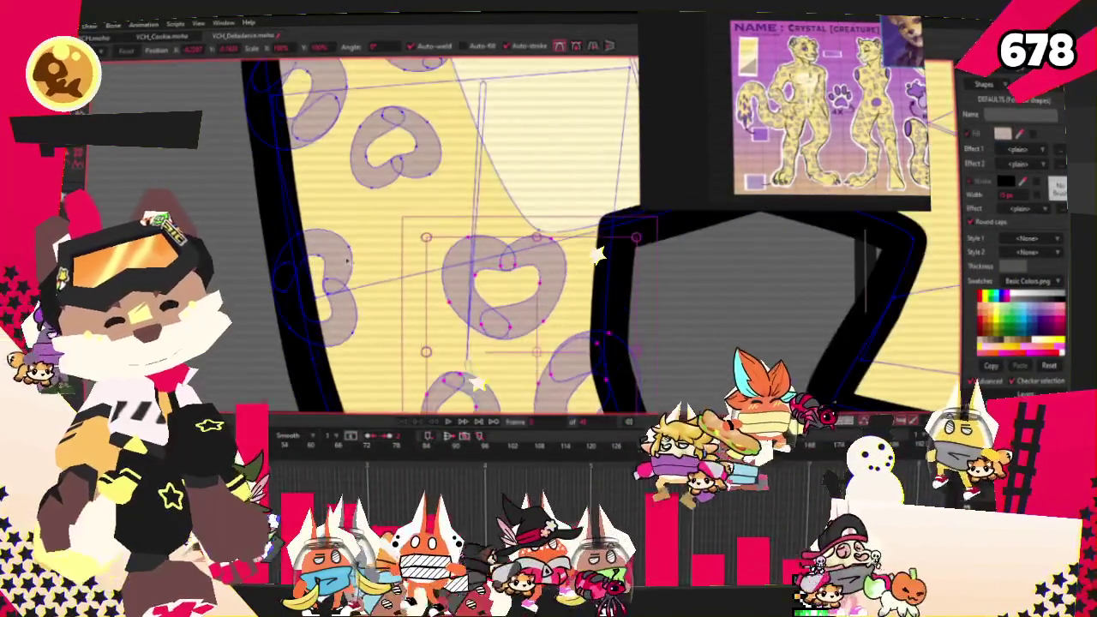
scroll(596, 249, down, 3)
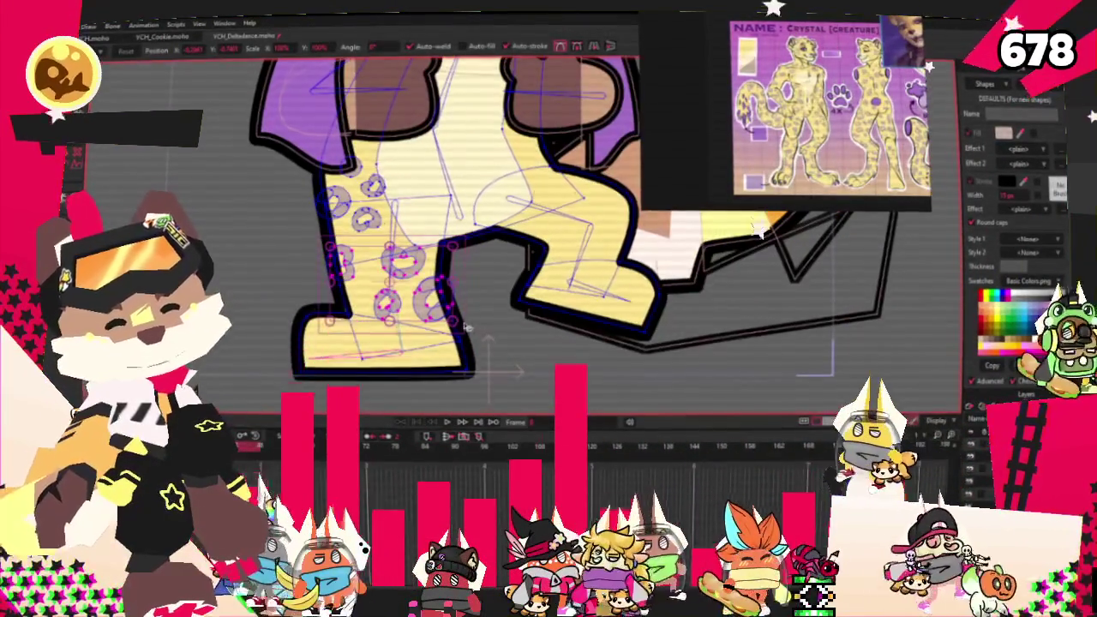
scroll(467, 327, up, 3)
scroll(322, 321, down, 3)
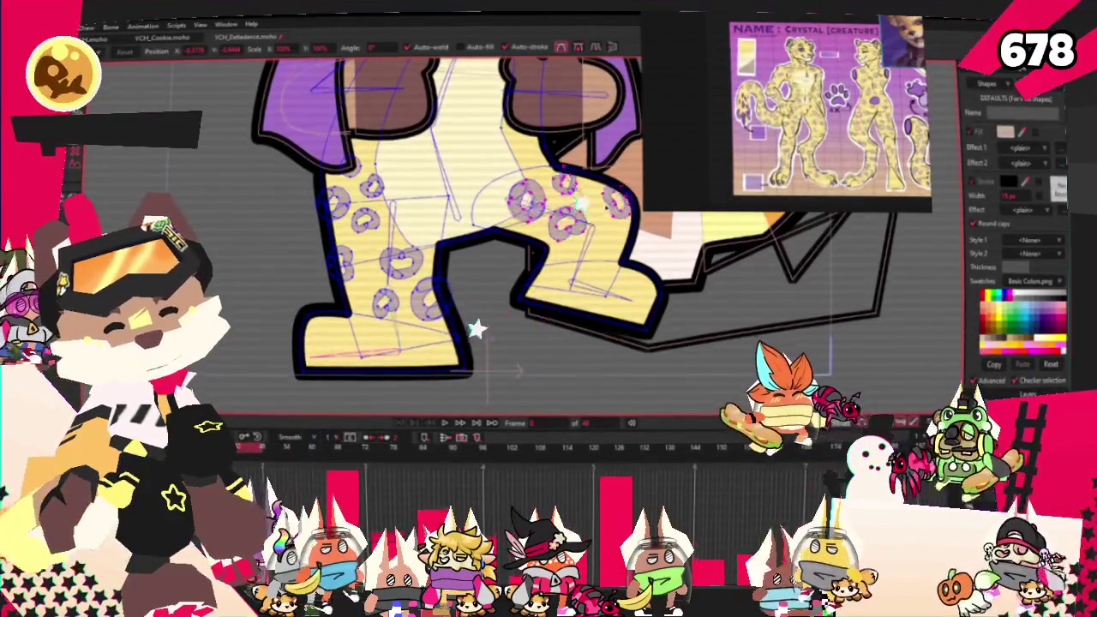
scroll(594, 324, up, 2)
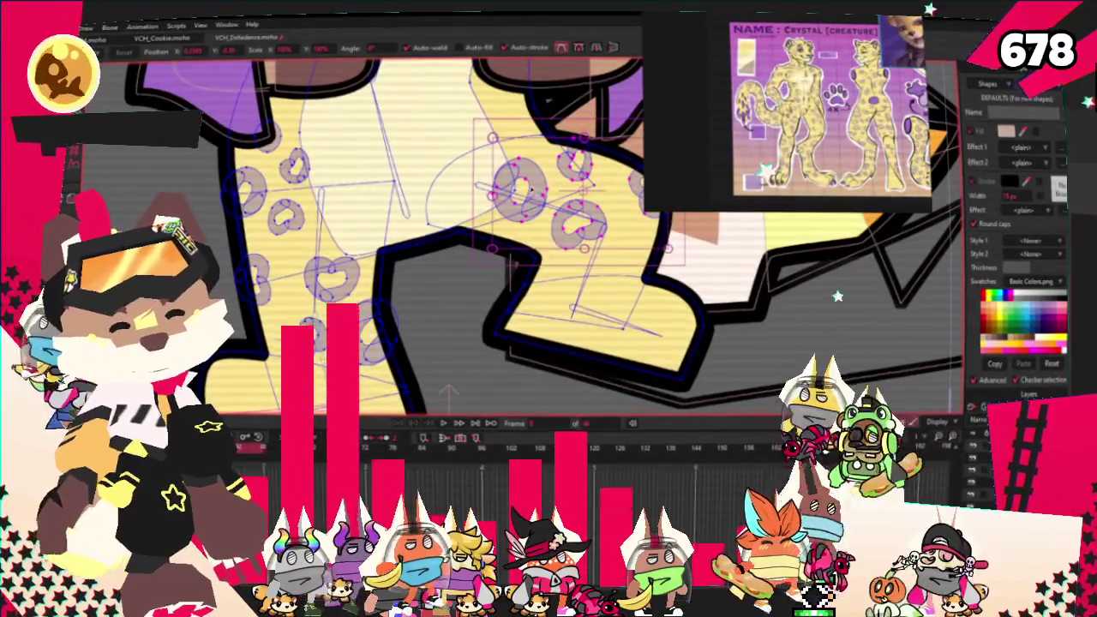
scroll(512, 264, down, 3)
scroll(591, 198, up, 3)
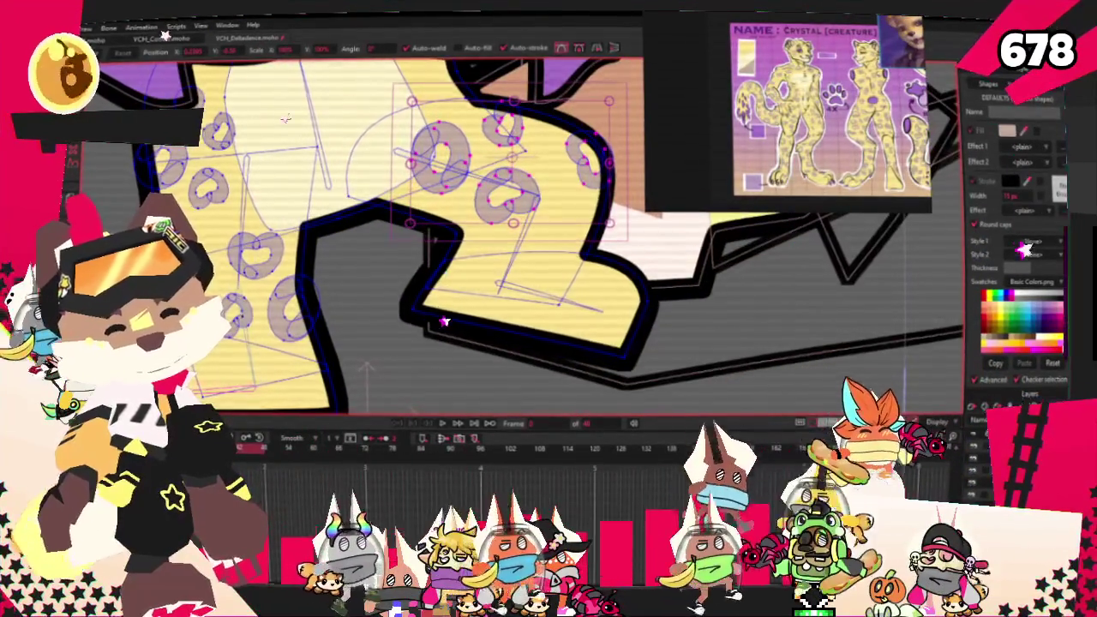
scroll(443, 318, up, 3)
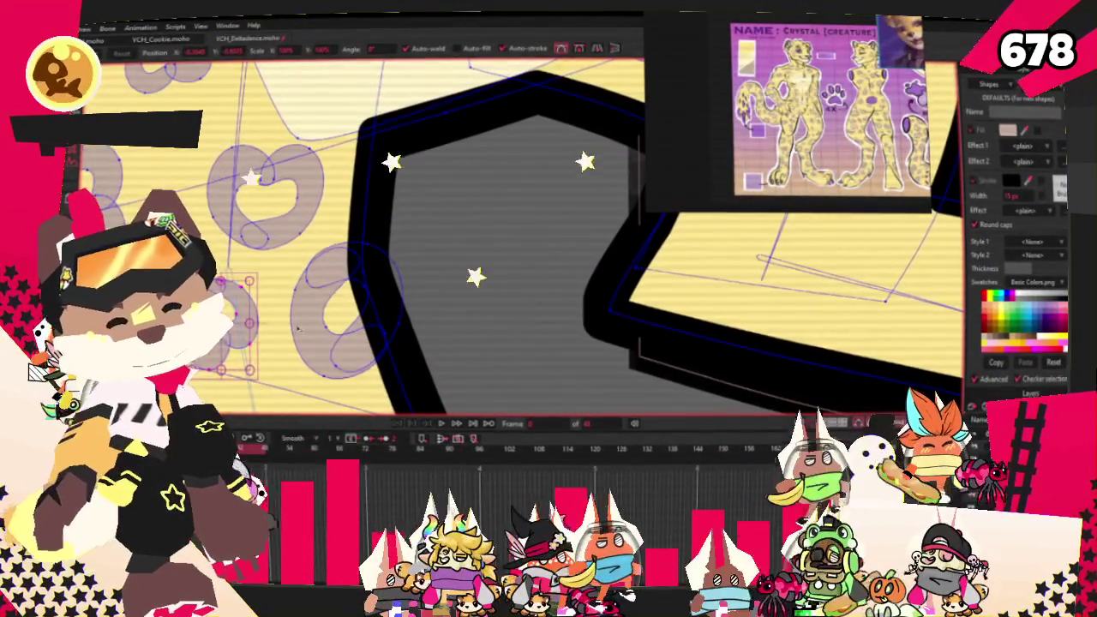
scroll(371, 307, down, 3)
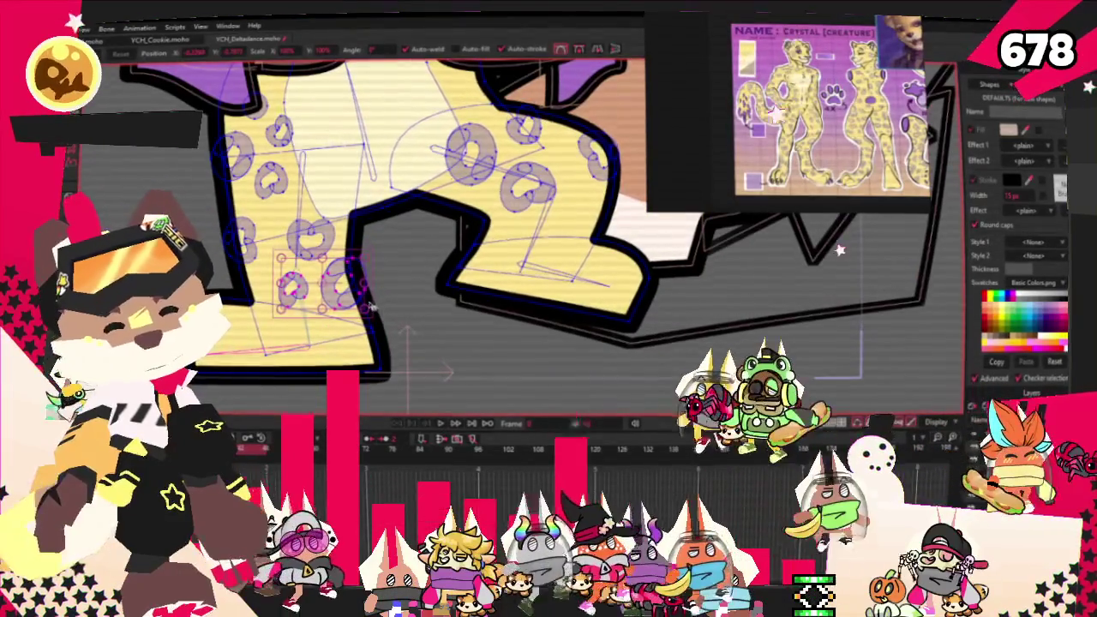
scroll(371, 309, up, 3)
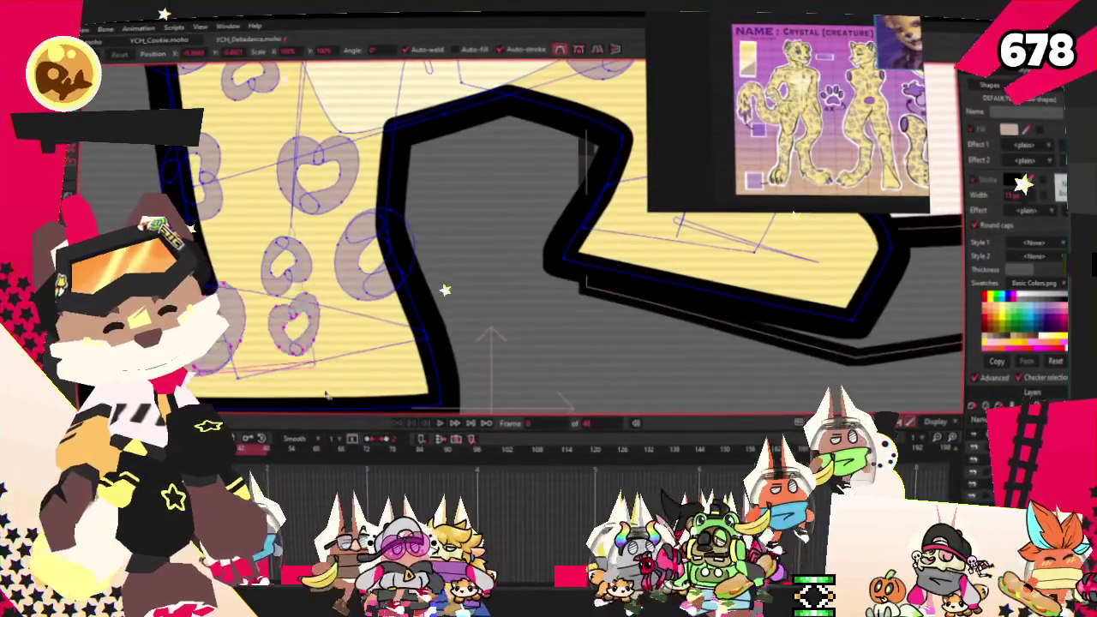
scroll(324, 376, down, 2)
scroll(270, 317, down, 1)
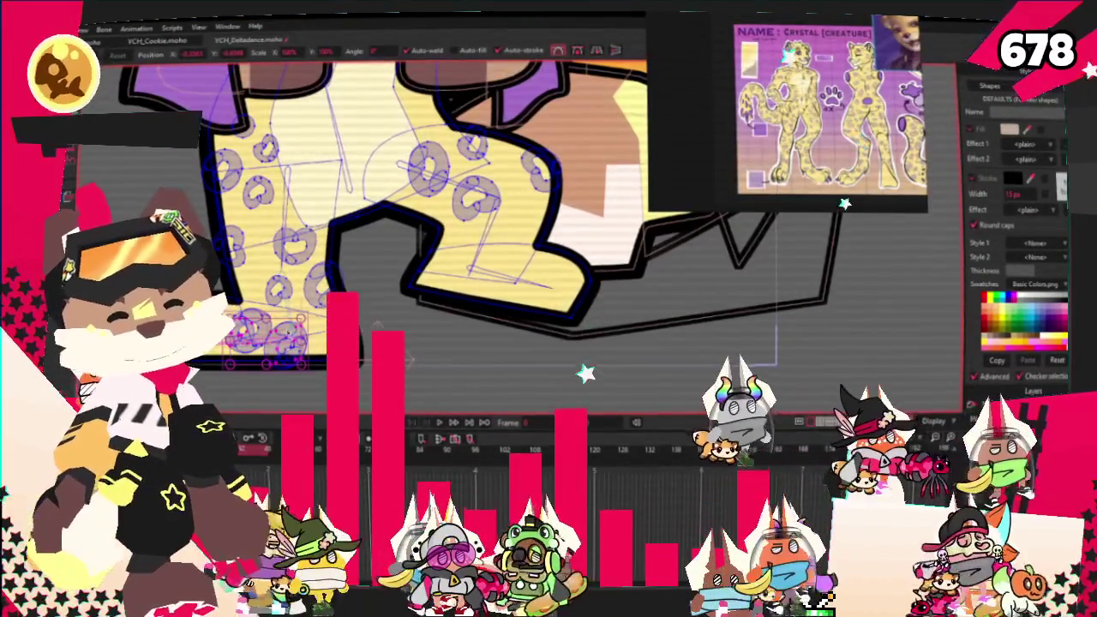
Select the spots on the other leg, then move them up and rotate them.
click(472, 240)
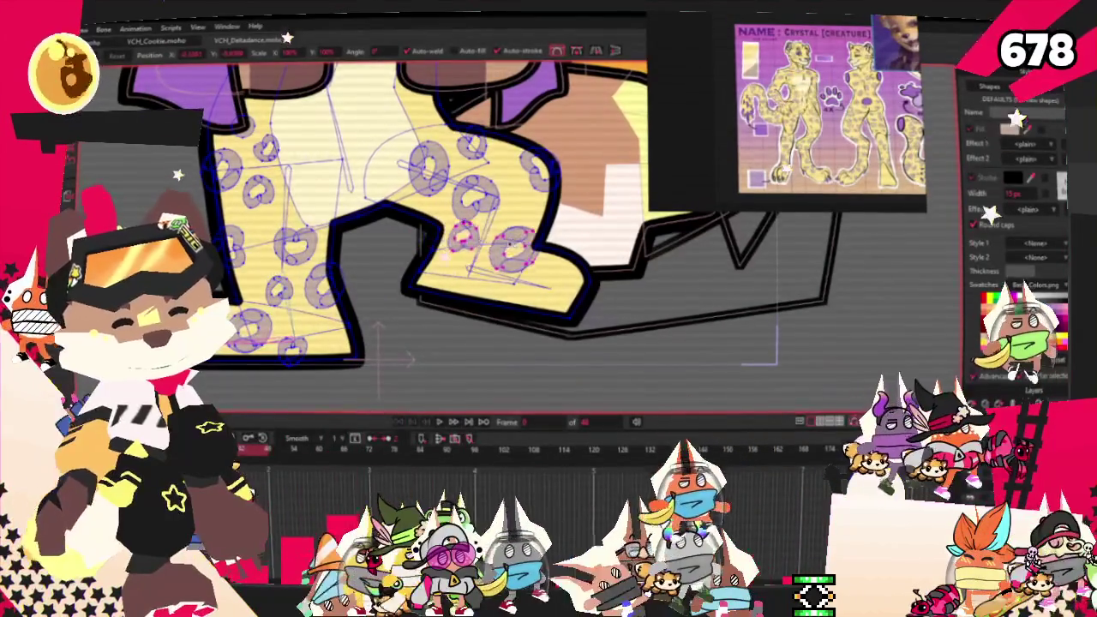
scroll(492, 250, up, 2)
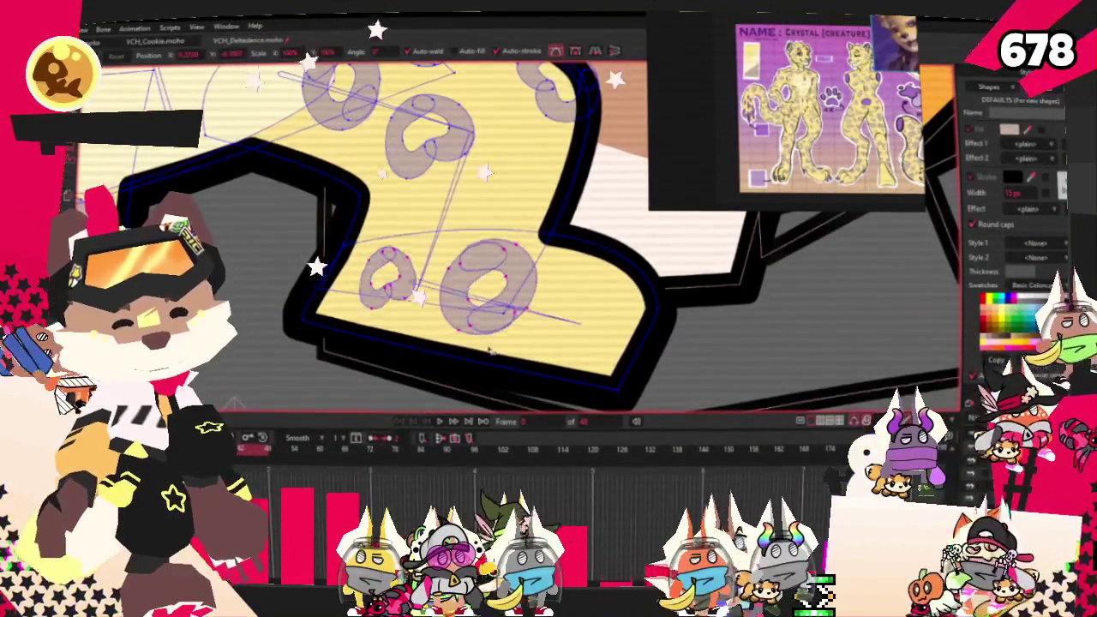
drag(497, 319, 576, 204)
scroll(602, 270, down, 3)
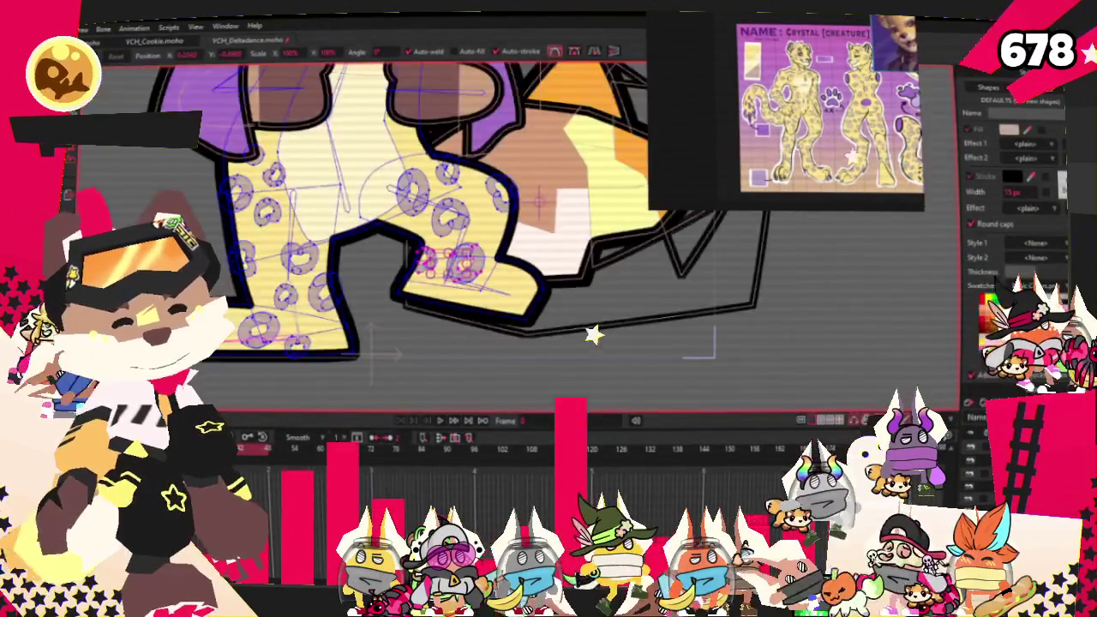
scroll(485, 249, up, 2)
scroll(533, 244, up, 2)
scroll(533, 244, up, 1)
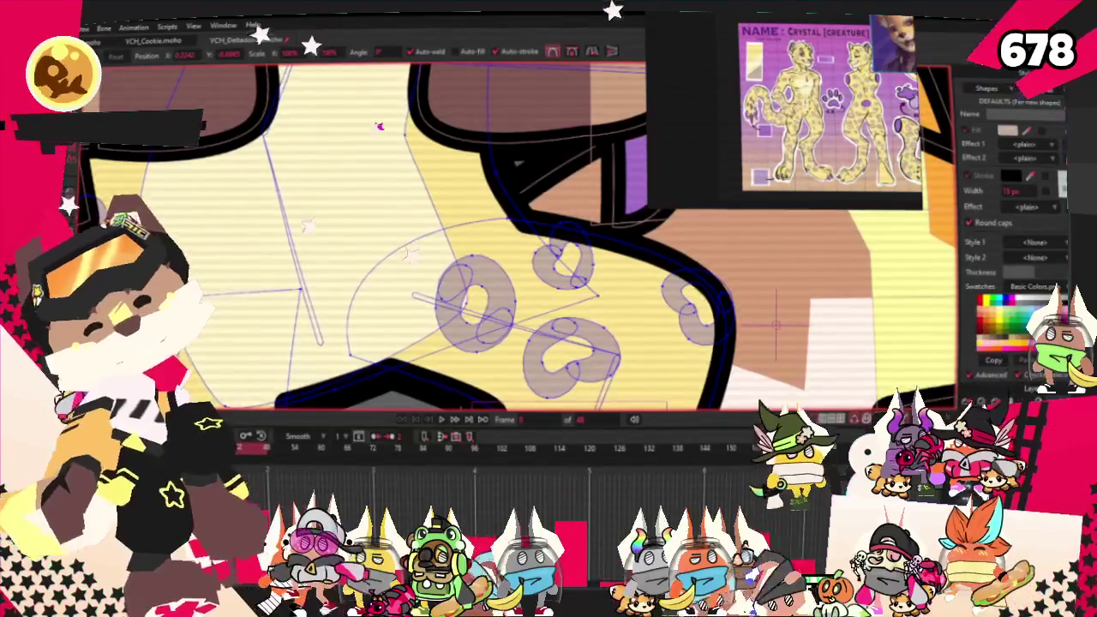
scroll(517, 162, down, 3)
scroll(518, 163, up, 2)
scroll(517, 163, up, 1)
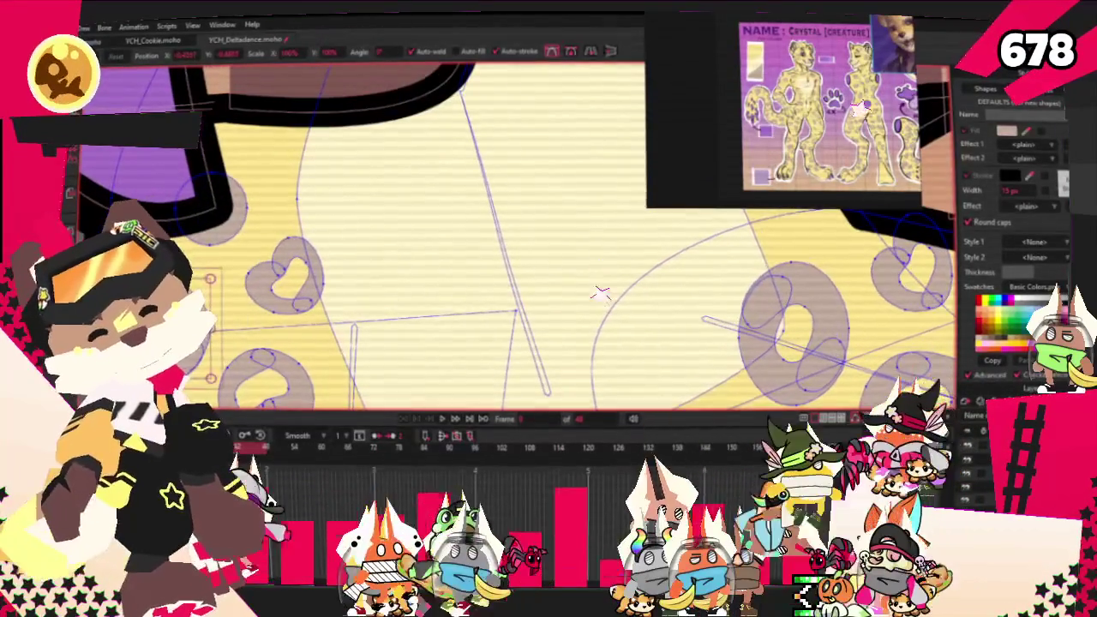
scroll(474, 357, down, 1)
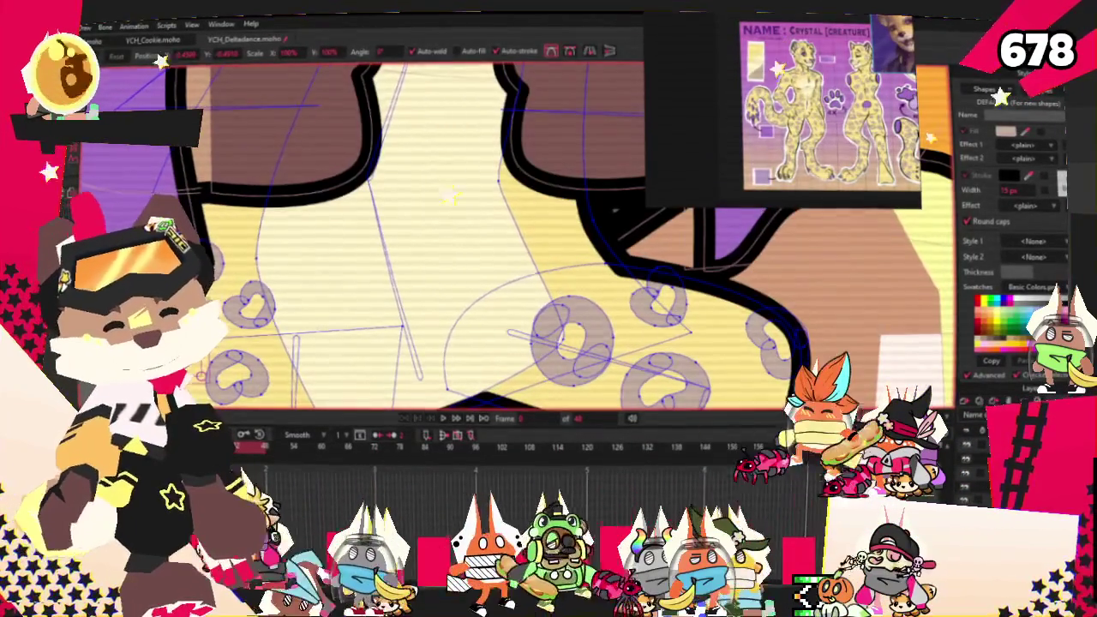
scroll(447, 240, up, 1)
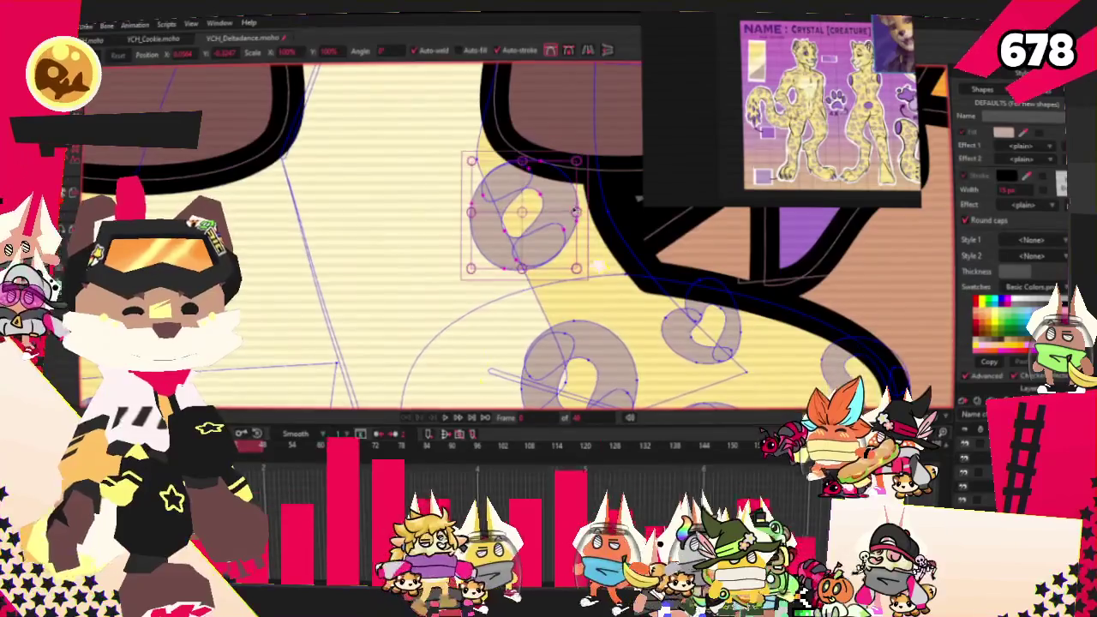
Rotate and stretch the selected rosette spot so it lies diagonally, then select the small spot nearby.
scroll(479, 247, up, 1)
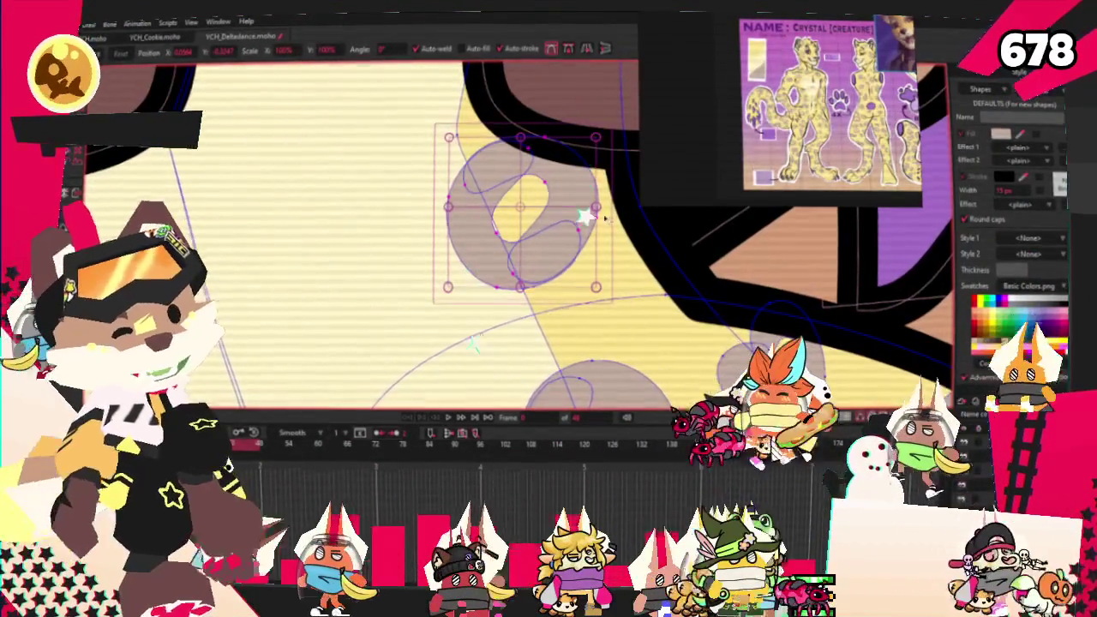
drag(602, 272, 652, 209)
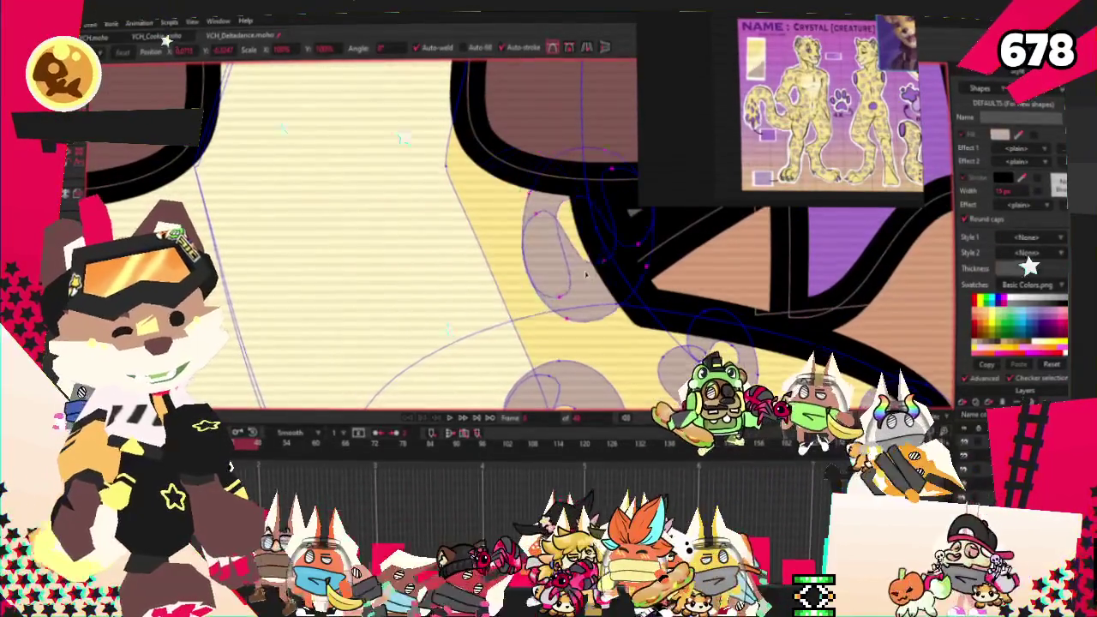
click(570, 248)
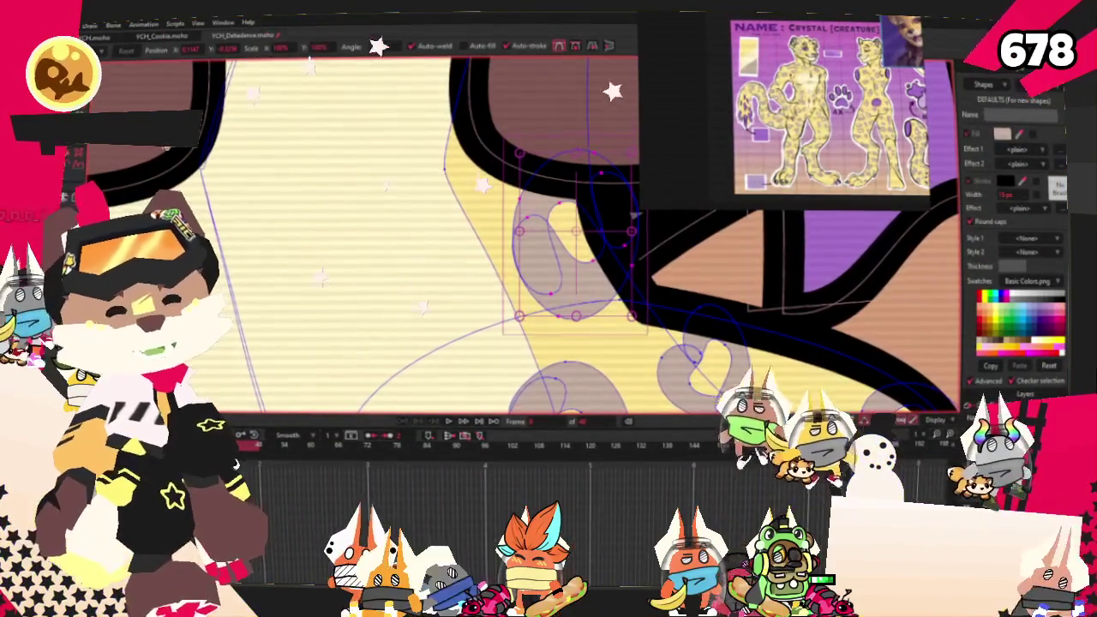
scroll(477, 340, down, 2)
scroll(477, 341, down, 3)
scroll(397, 281, up, 4)
scroll(396, 281, up, 1)
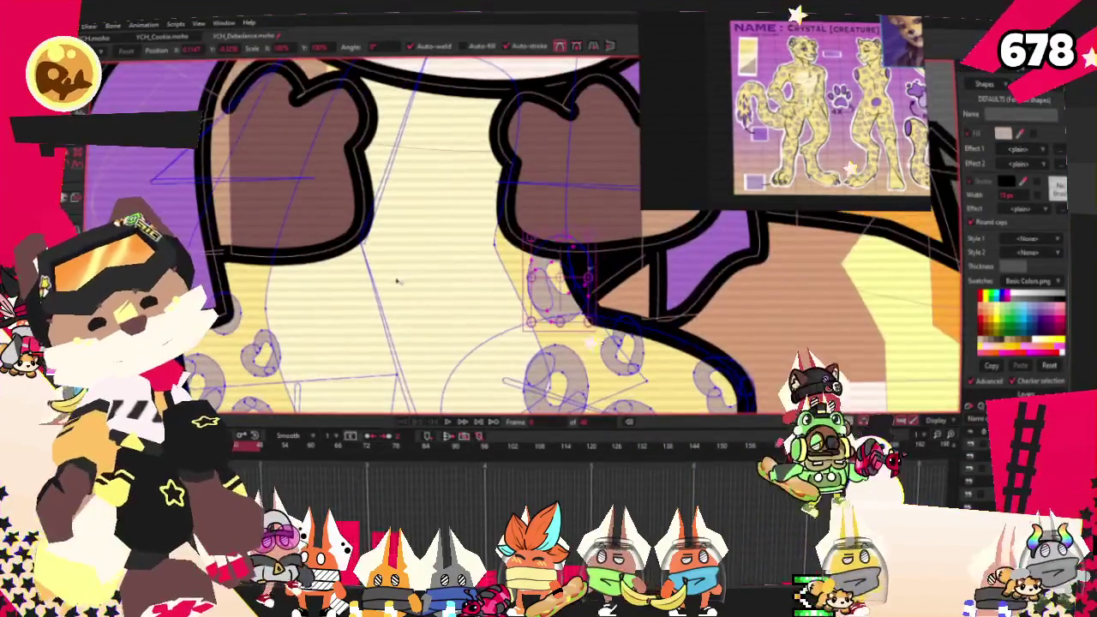
Marquee-select the points of several leopard spots on the chest.
key(g)
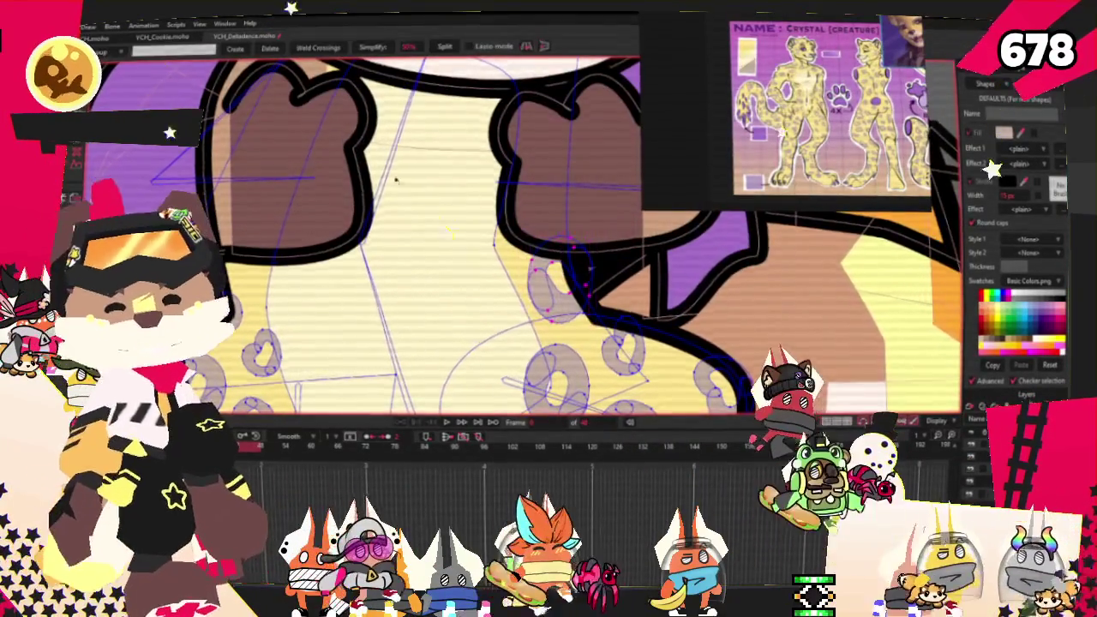
scroll(362, 170, up, 2)
scroll(362, 129, up, 2)
scroll(362, 82, up, 1)
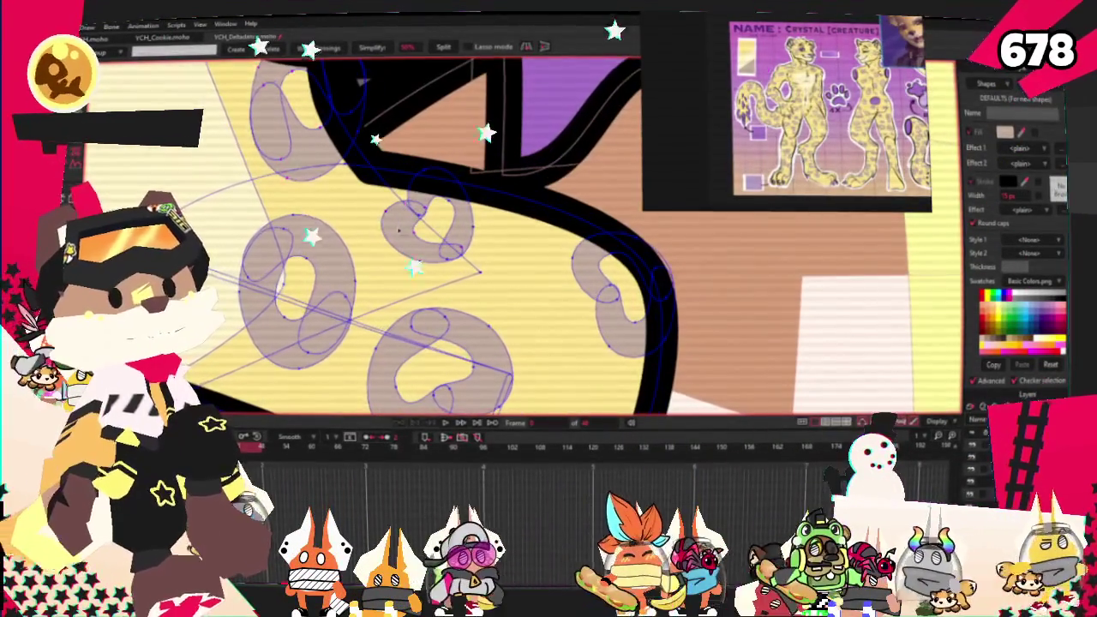
drag(412, 261, 600, 298)
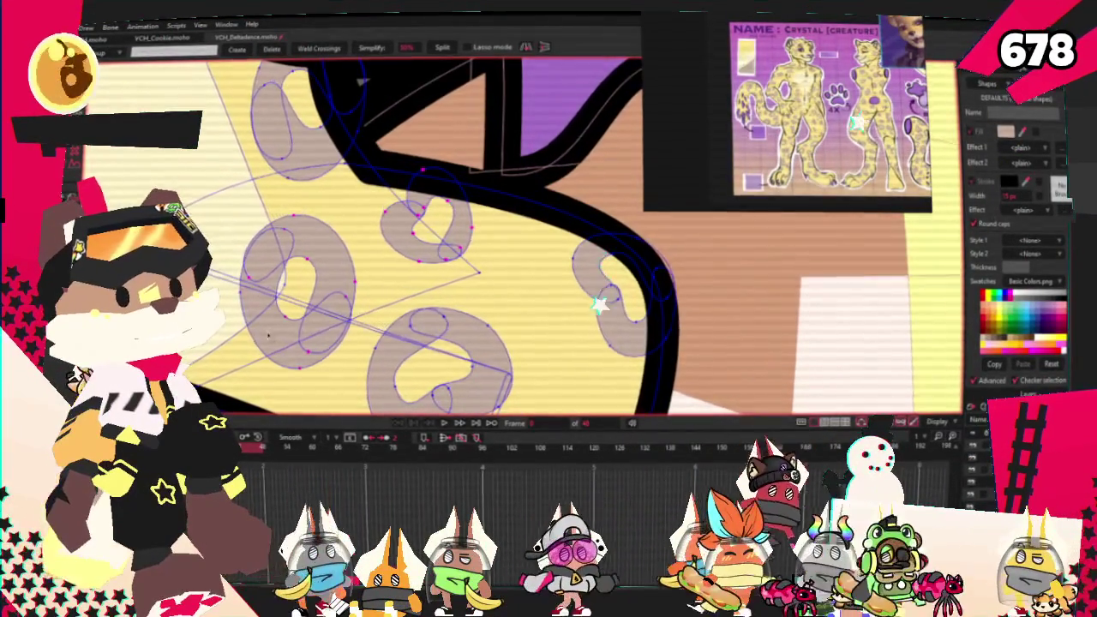
scroll(600, 298, down, 3)
Move the selected spots up and further left toward the brown paw.
key(t)
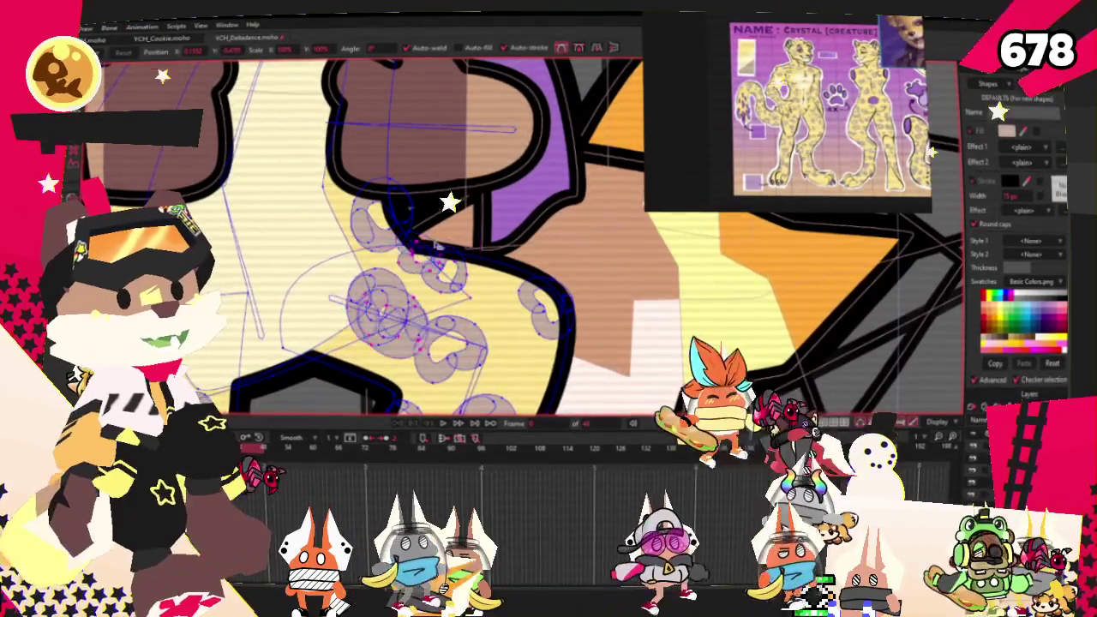
scroll(502, 288, down, 3)
scroll(501, 289, up, 3)
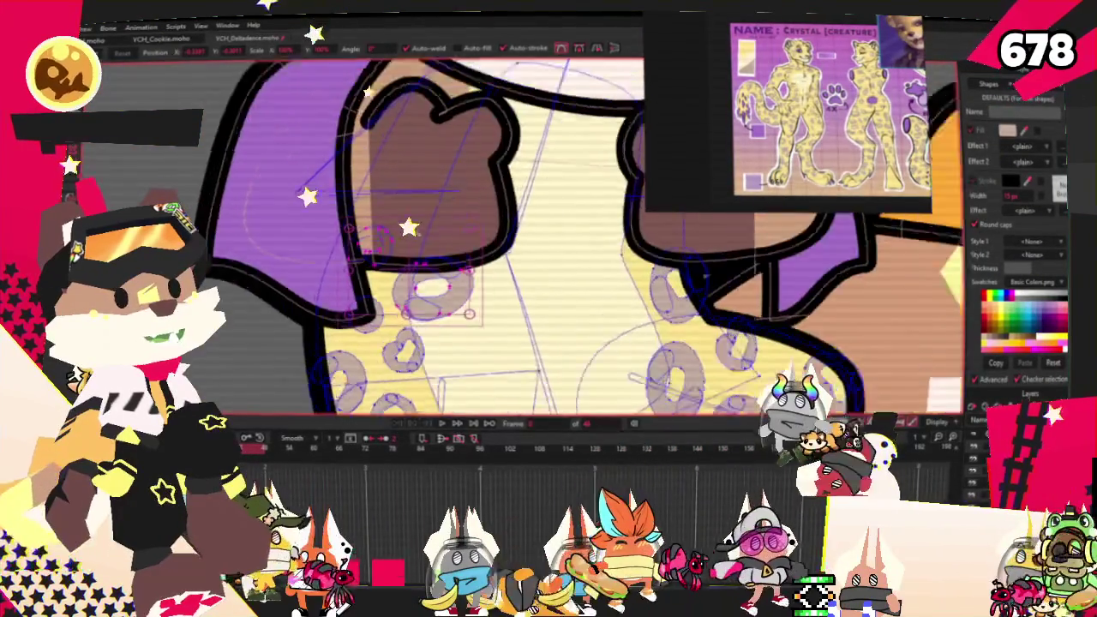
drag(452, 268, 386, 215)
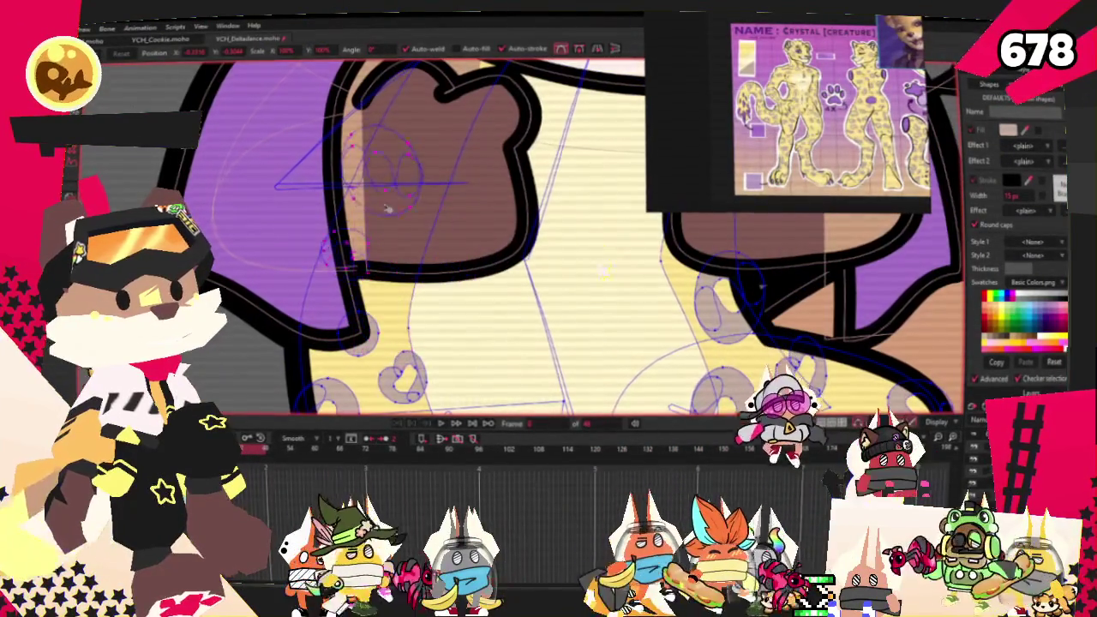
scroll(452, 219, up, 2)
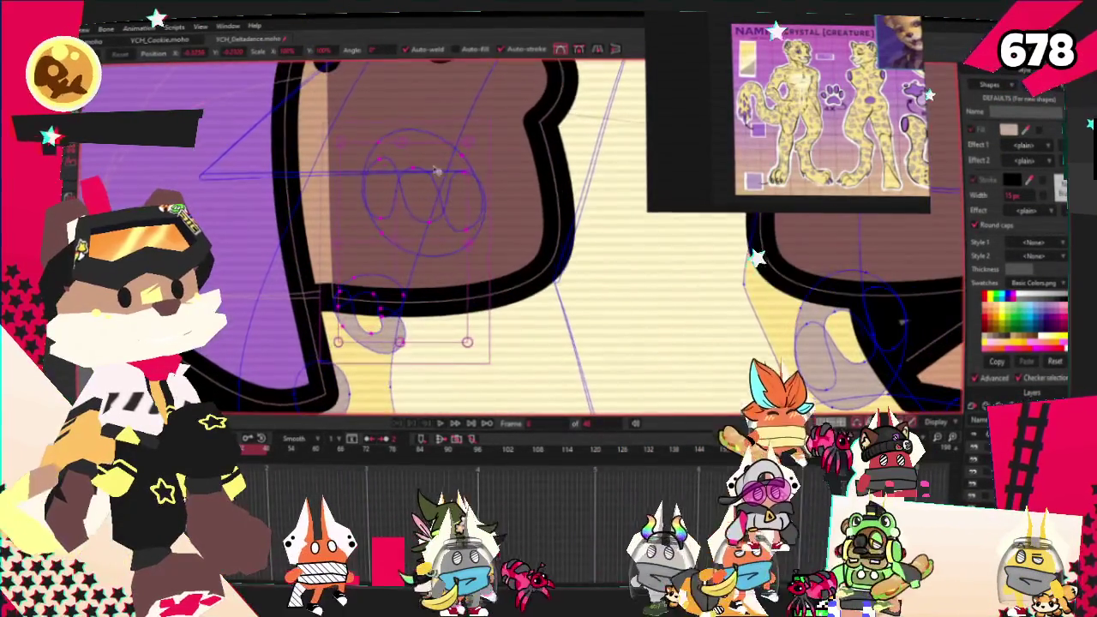
drag(441, 237, 352, 232)
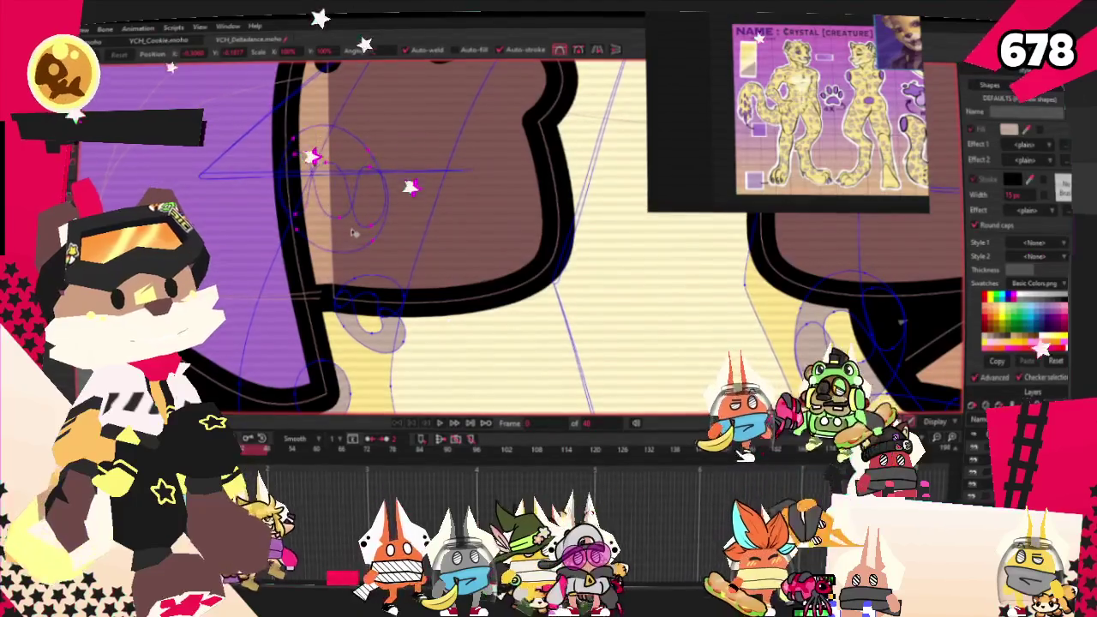
scroll(368, 224, down, 2)
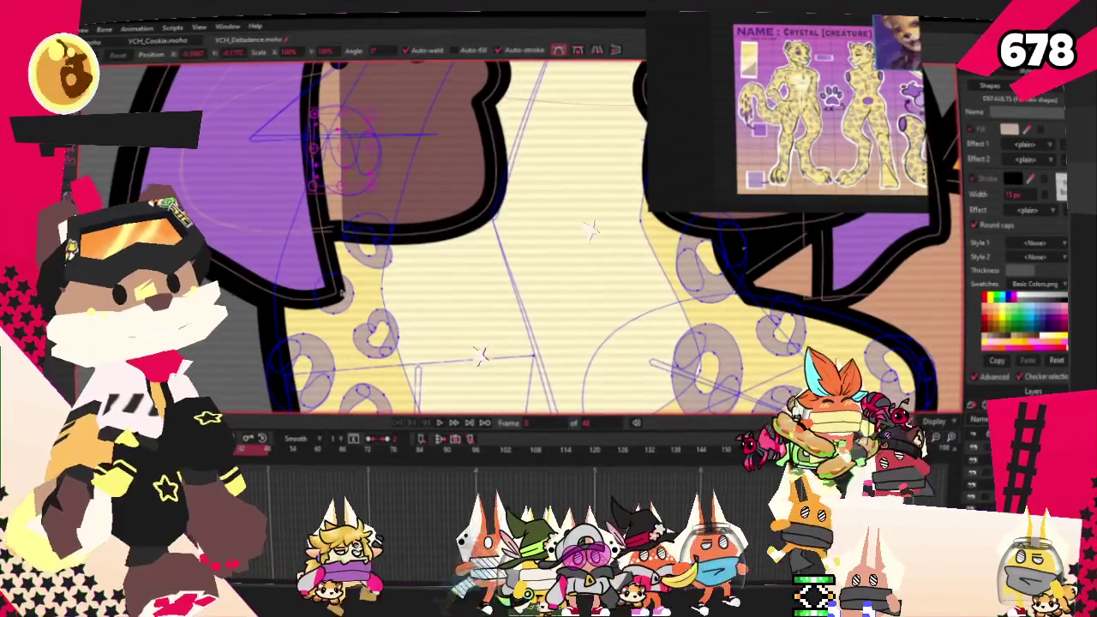
scroll(341, 293, up, 2)
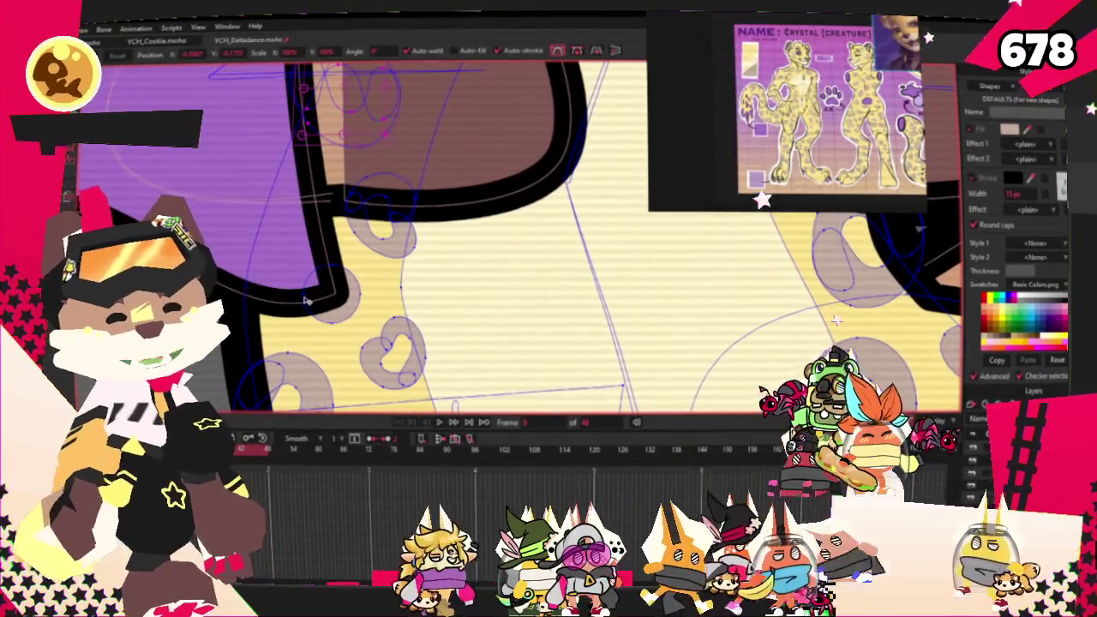
scroll(306, 299, down, 2)
scroll(306, 300, down, 4)
scroll(360, 167, up, 2)
scroll(360, 167, up, 2)
scroll(360, 167, up, 2)
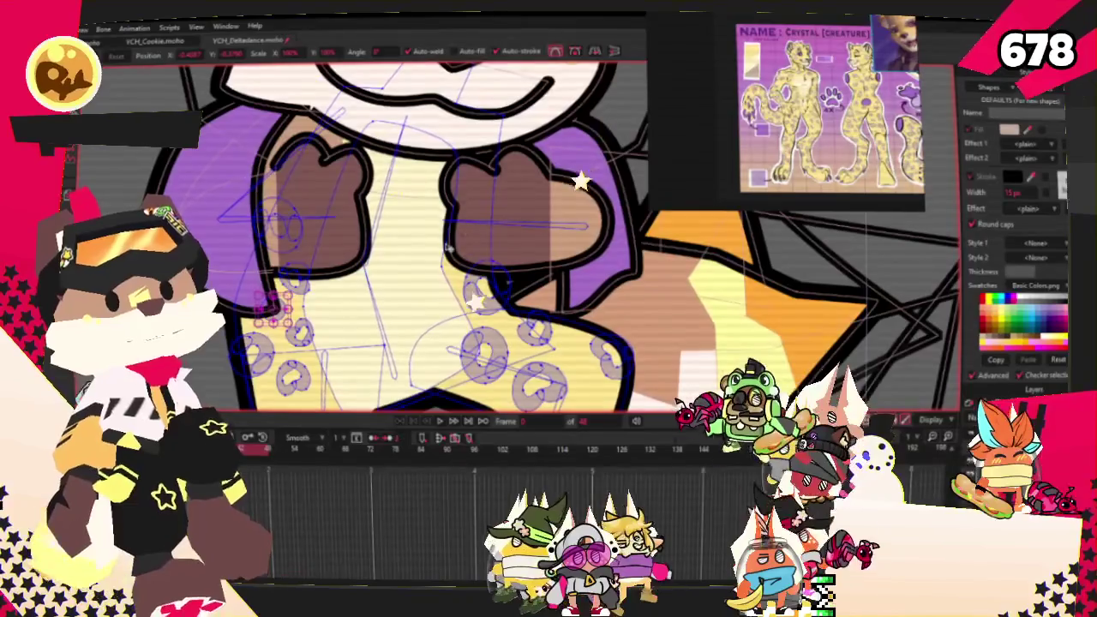
Draw two new curve segments, one on the central spotted body and one on the left body area.
scroll(412, 156, up, 2)
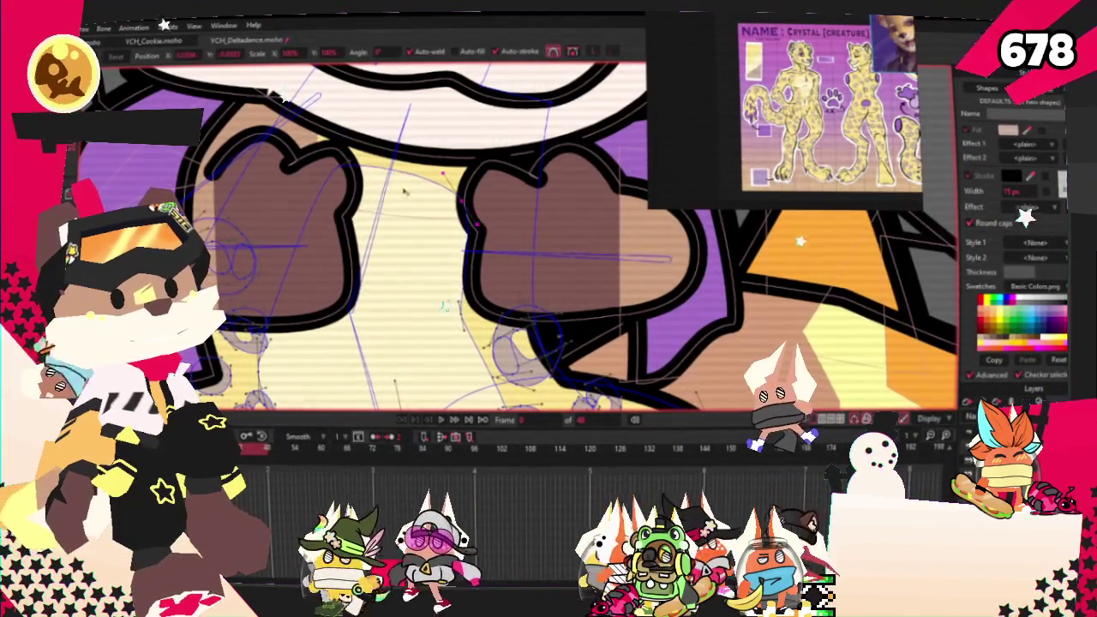
scroll(315, 212, down, 3)
scroll(339, 314, up, 3)
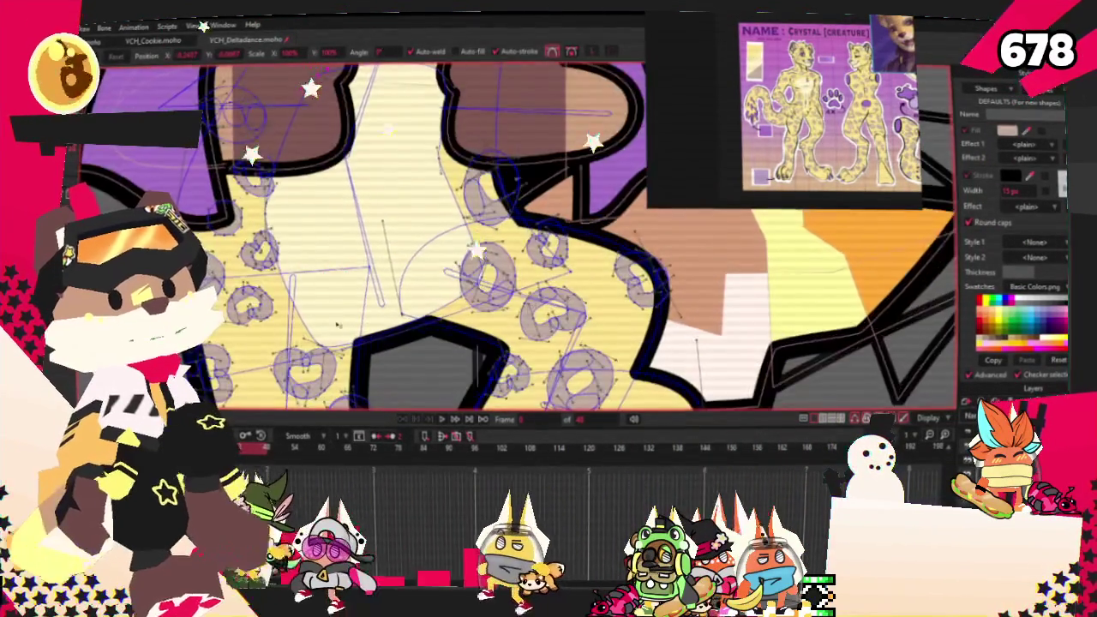
scroll(581, 197, up, 3)
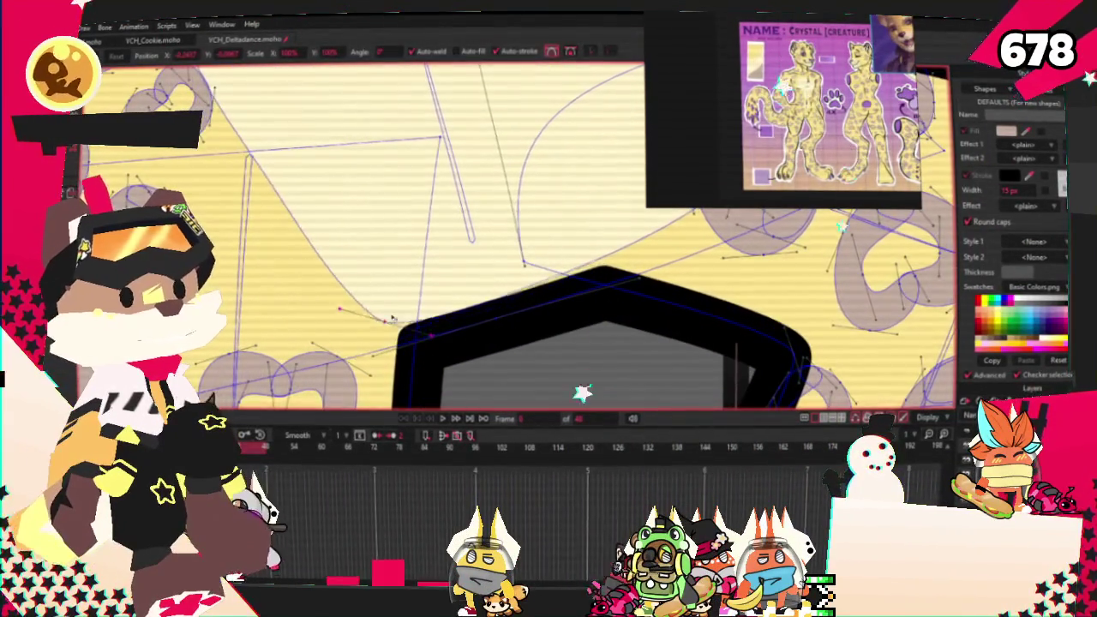
scroll(837, 291, down, 3)
scroll(449, 217, up, 2)
drag(451, 271, 448, 318)
scroll(438, 324, down, 2)
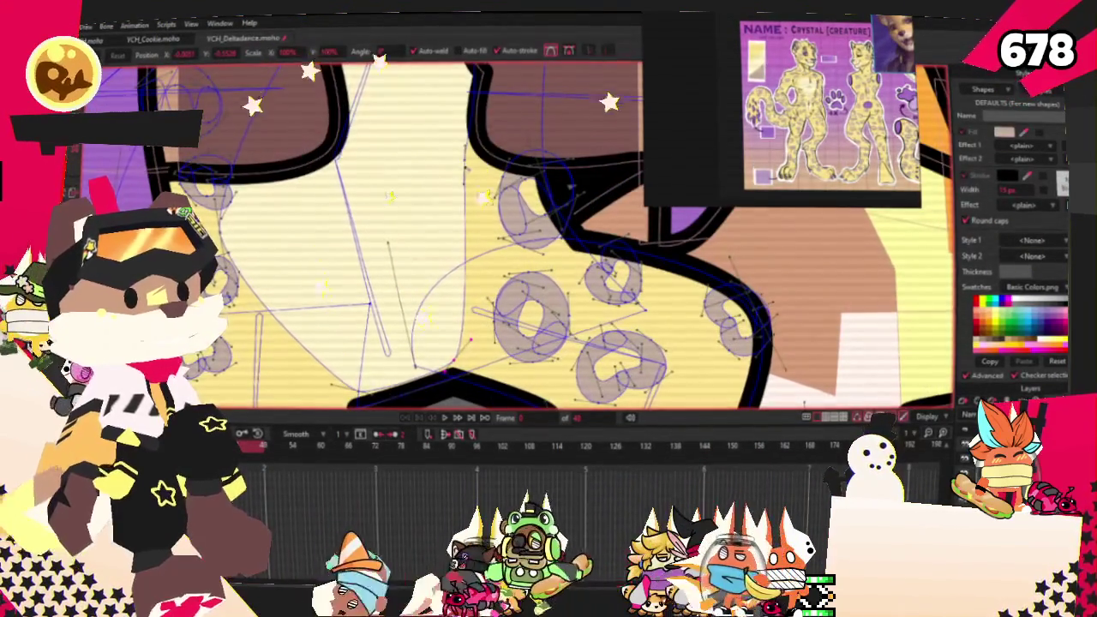
drag(265, 199, 277, 261)
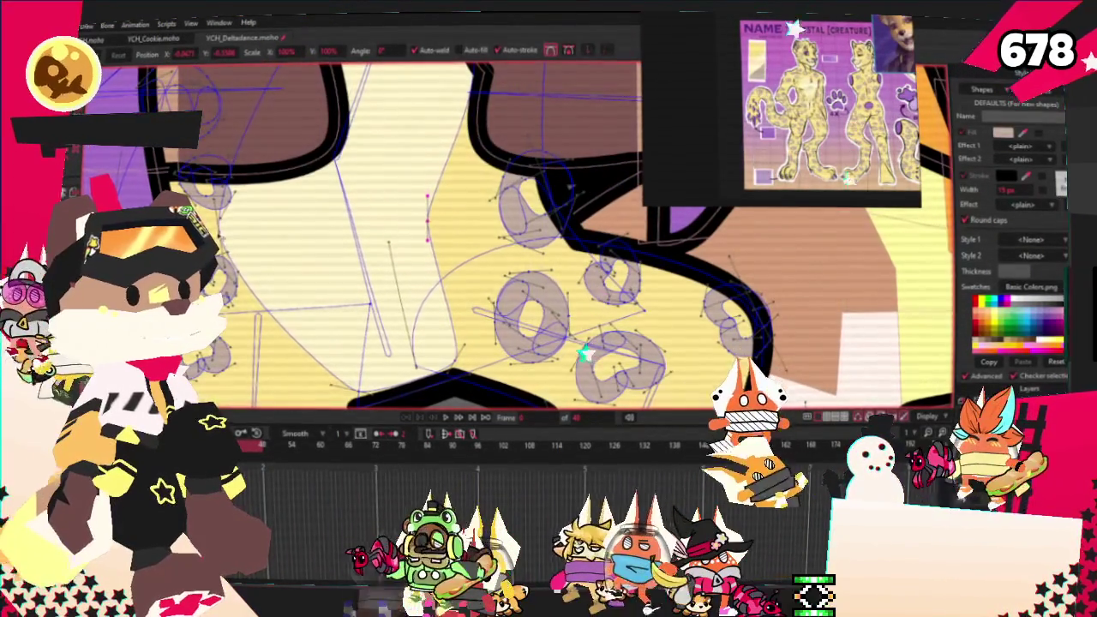
scroll(317, 203, down, 2)
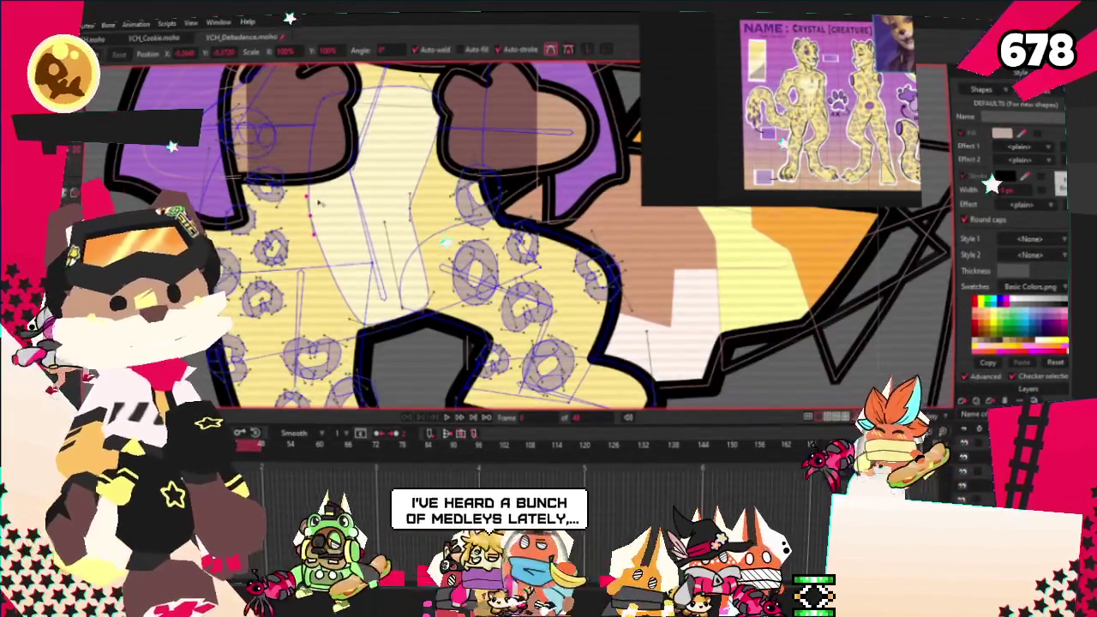
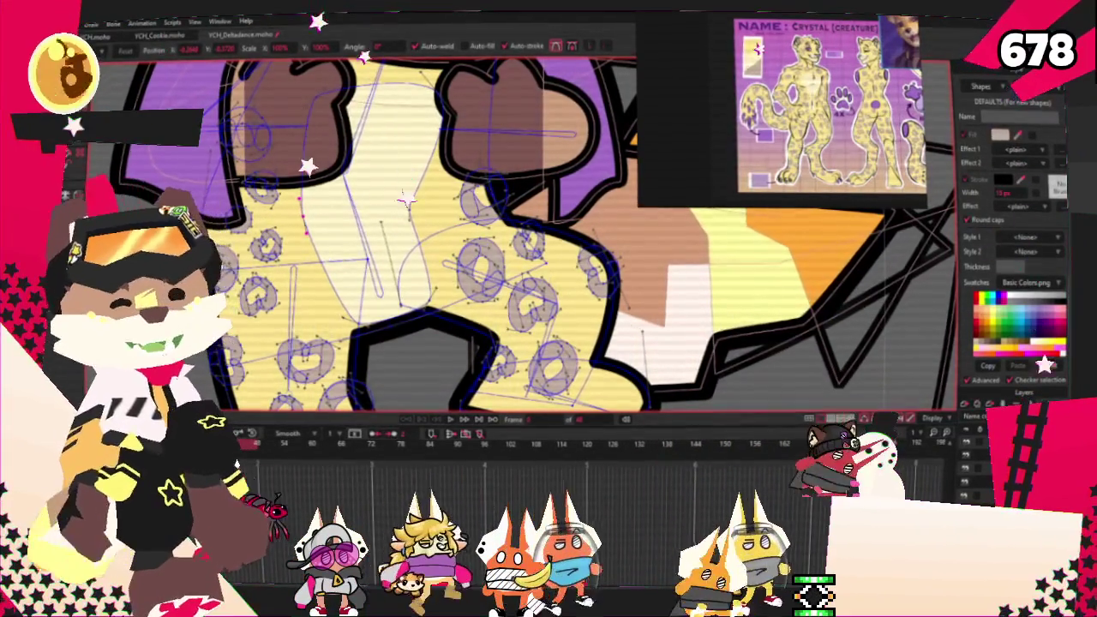
Zoom around the cat, switch to Select Shape, and pick one of its filled shapes.
scroll(351, 210, up, 3)
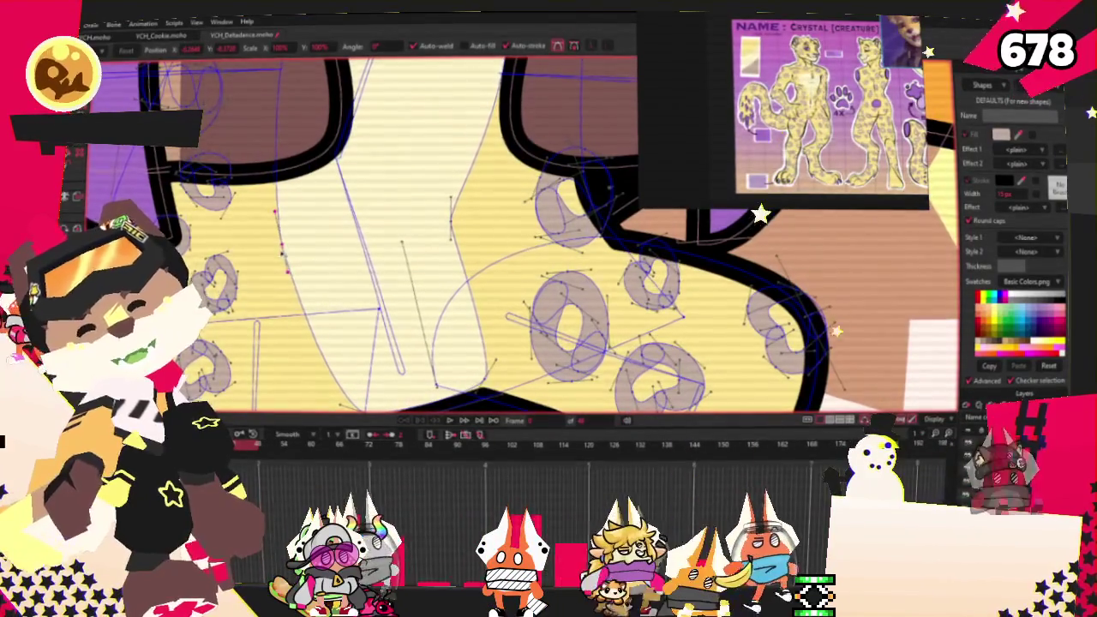
scroll(331, 257, down, 3)
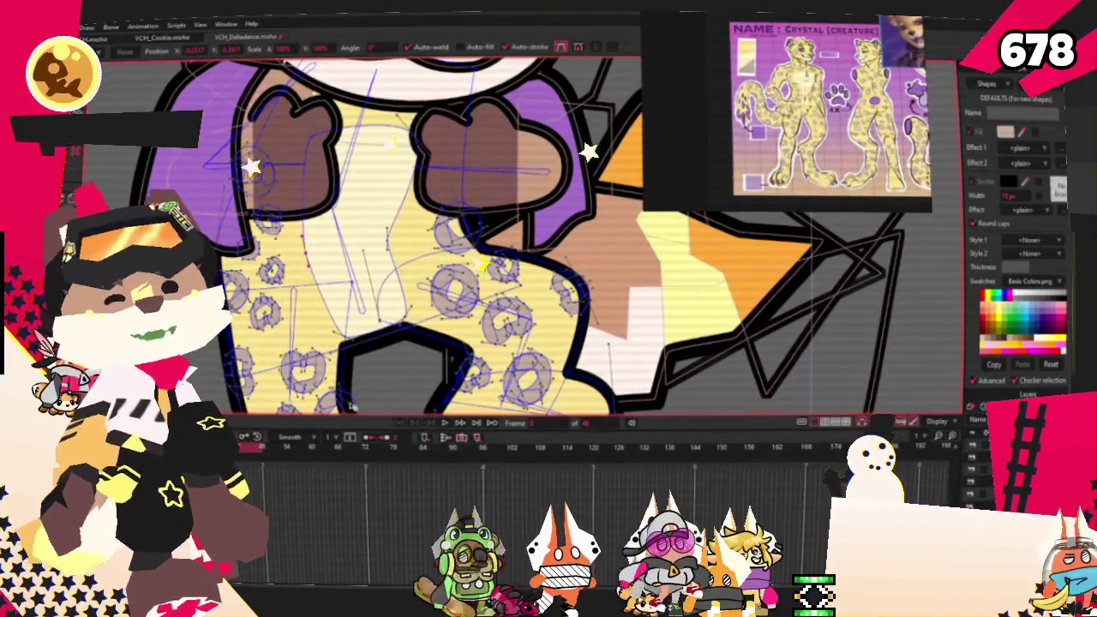
scroll(604, 275, down, 3)
scroll(841, 231, down, 3)
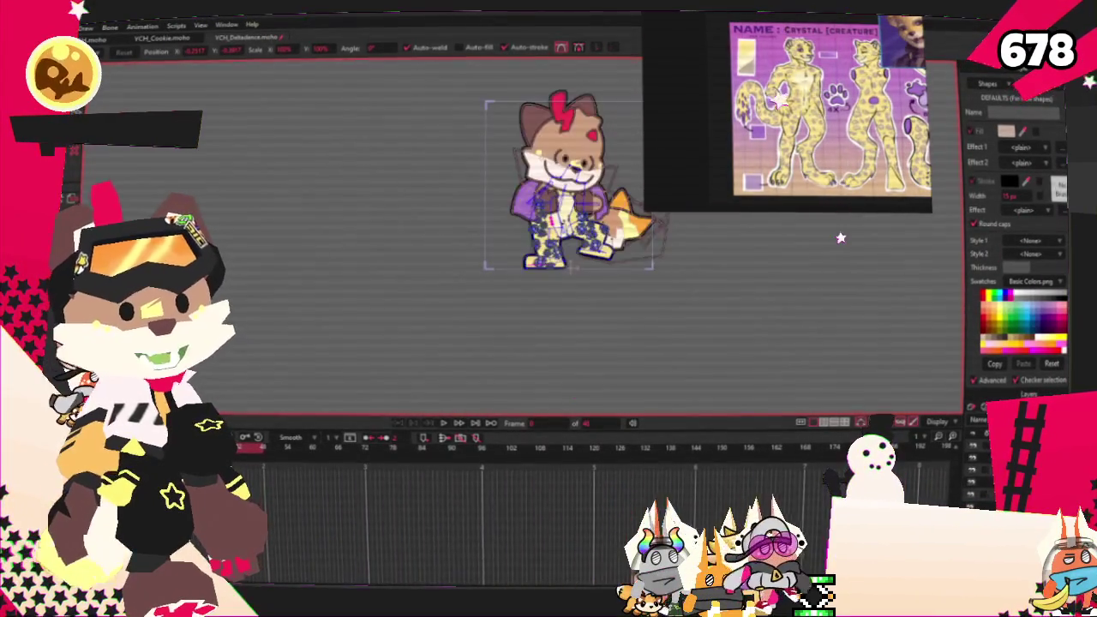
scroll(600, 171, up, 3)
scroll(600, 171, down, 2)
scroll(599, 171, up, 3)
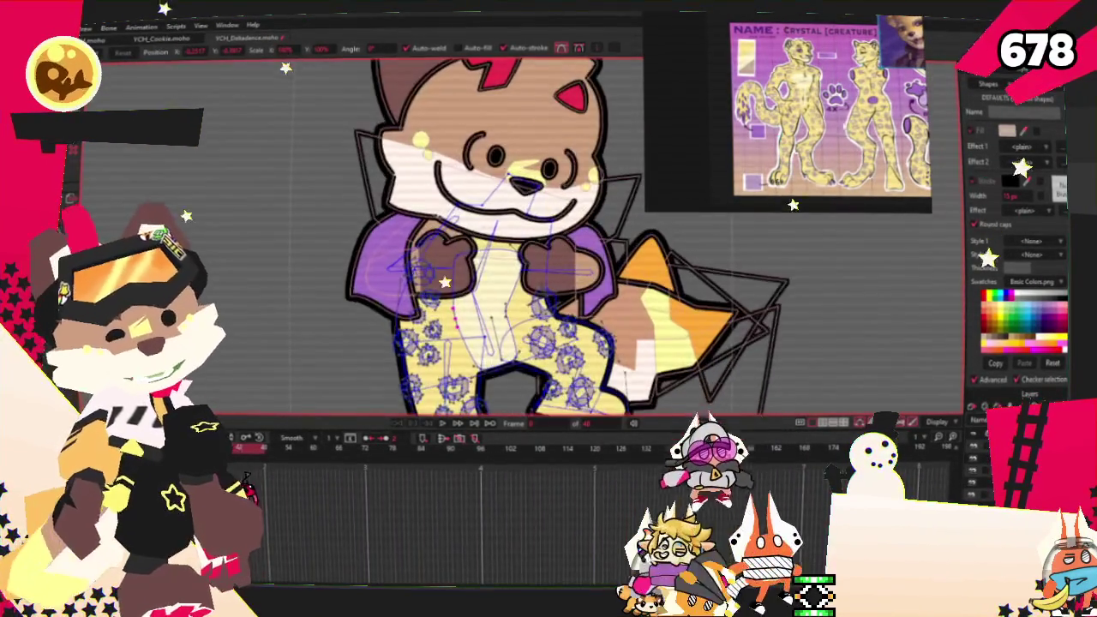
scroll(548, 240, down, 2)
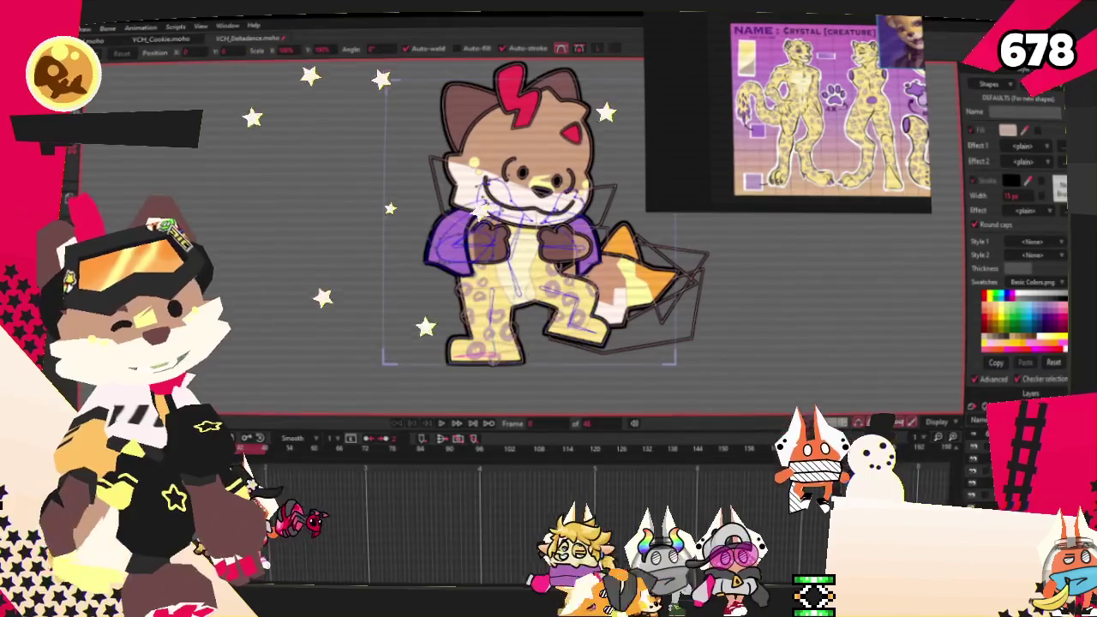
scroll(514, 214, up, 3)
key(g)
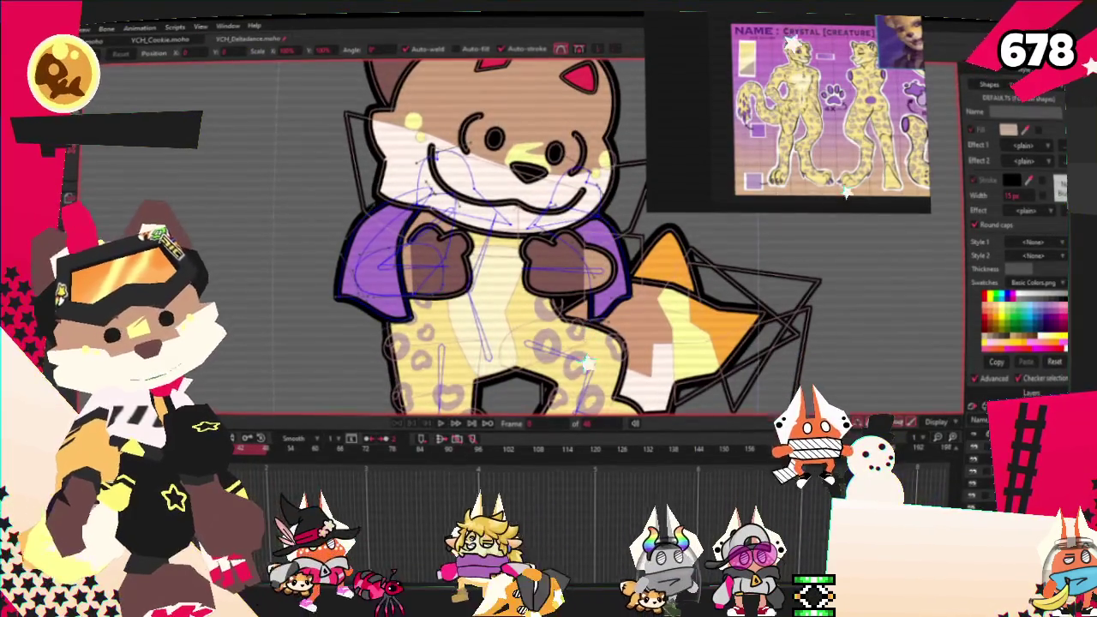
click(458, 181)
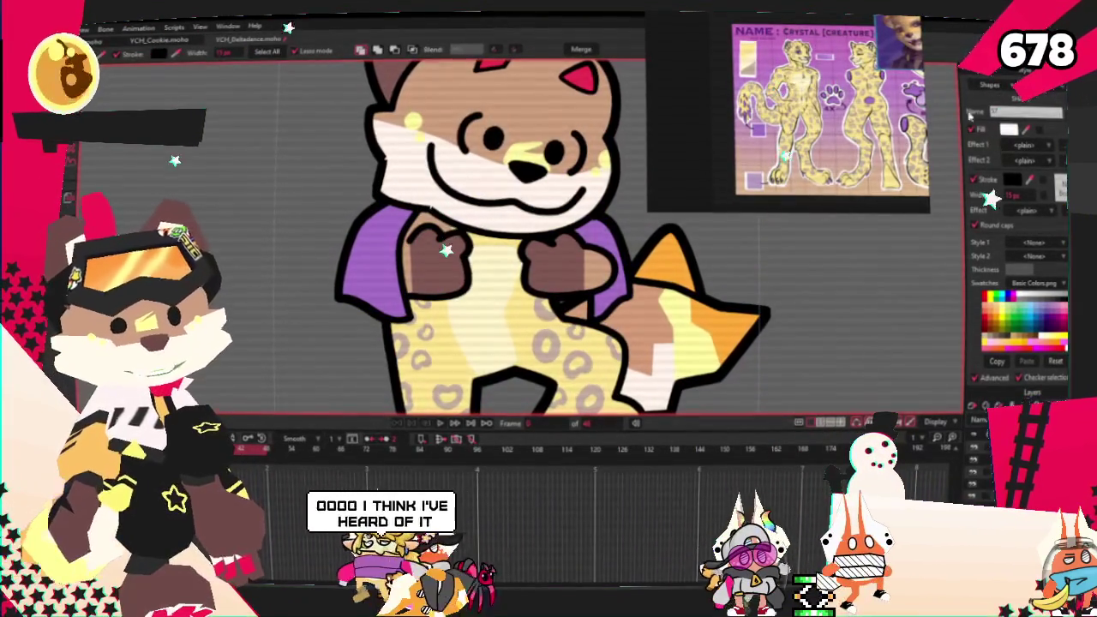
Select both brown paw shapes and change their fill colour to light yellow.
click(380, 266)
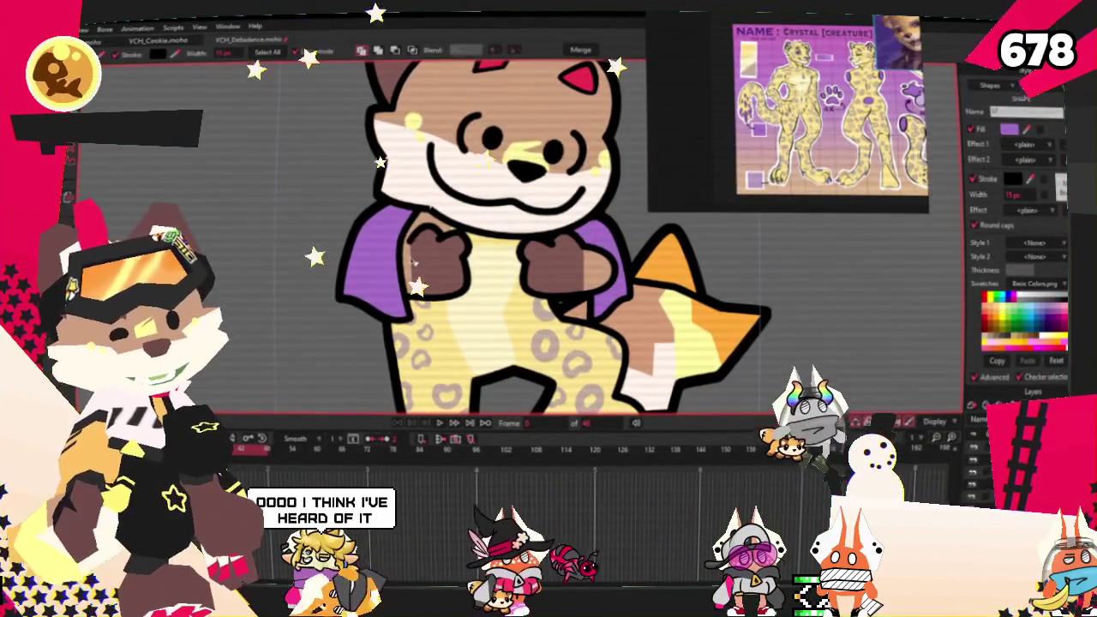
scroll(428, 234, up, 3)
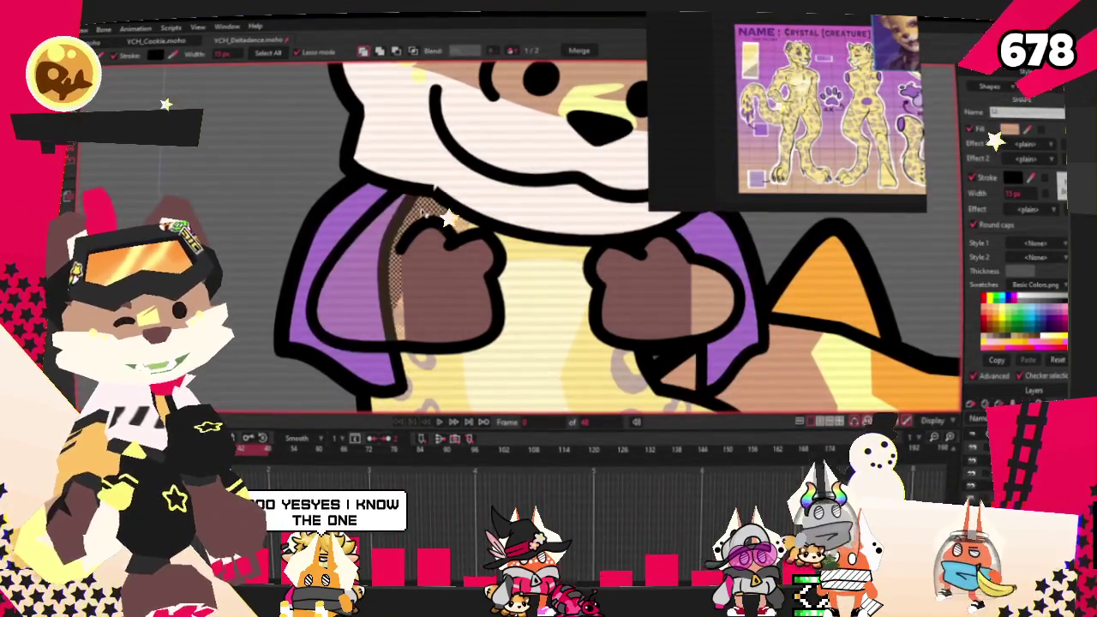
scroll(668, 180, down, 3)
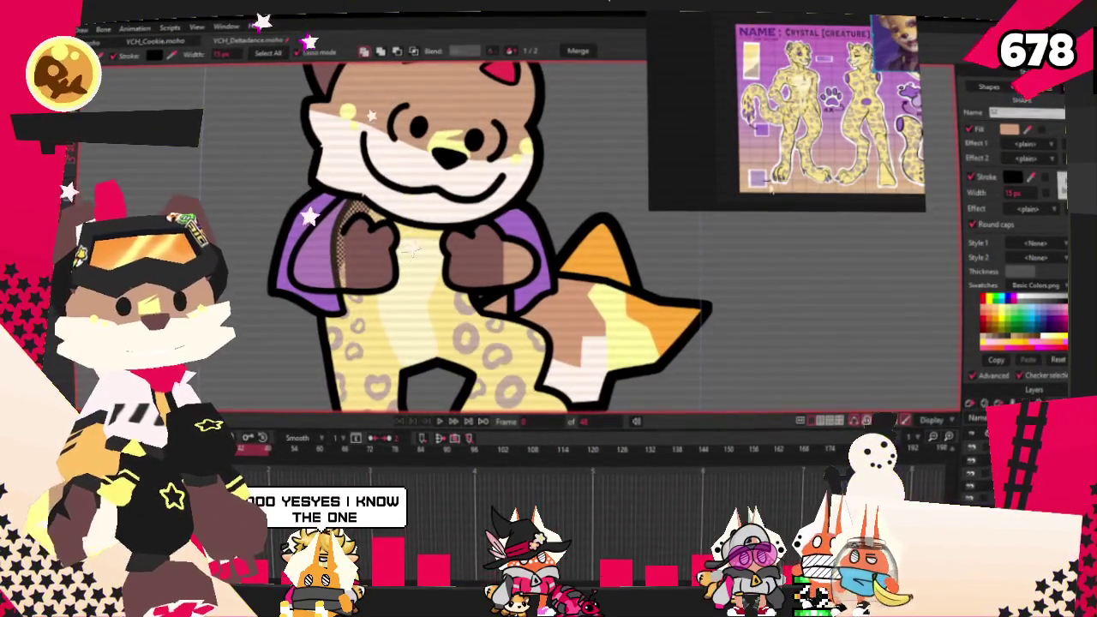
click(603, 282)
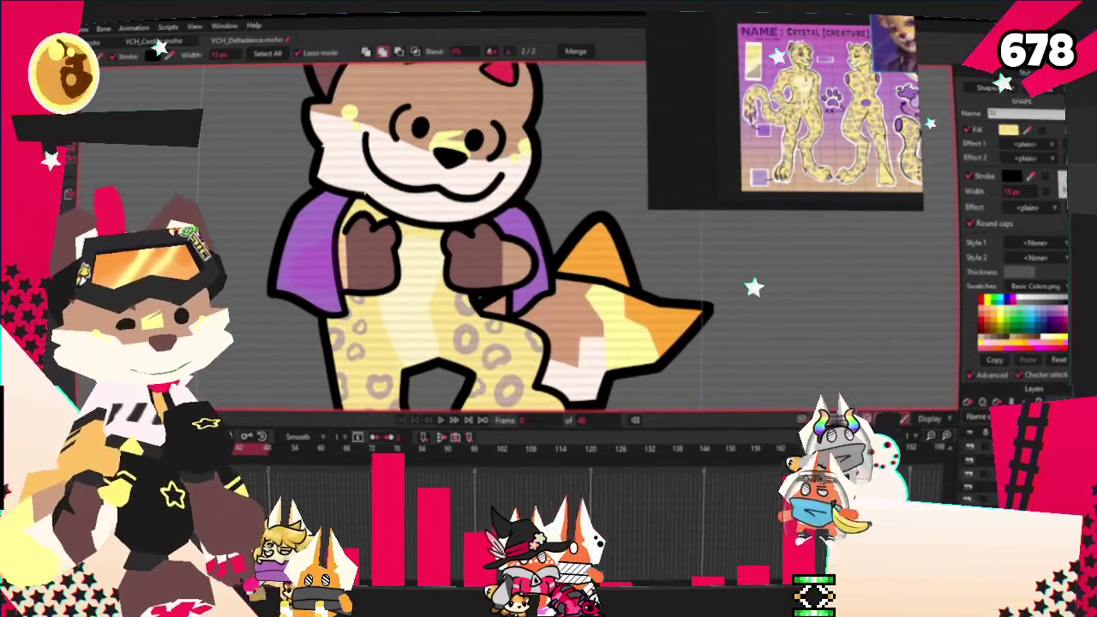
scroll(810, 112, up, 3)
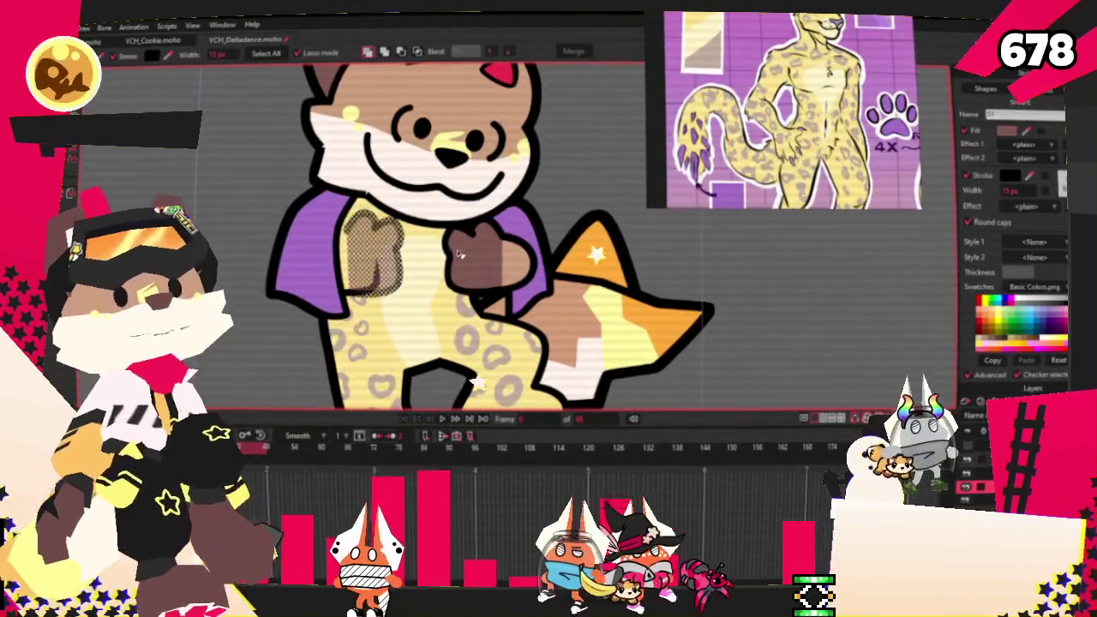
click(529, 261)
click(1028, 133)
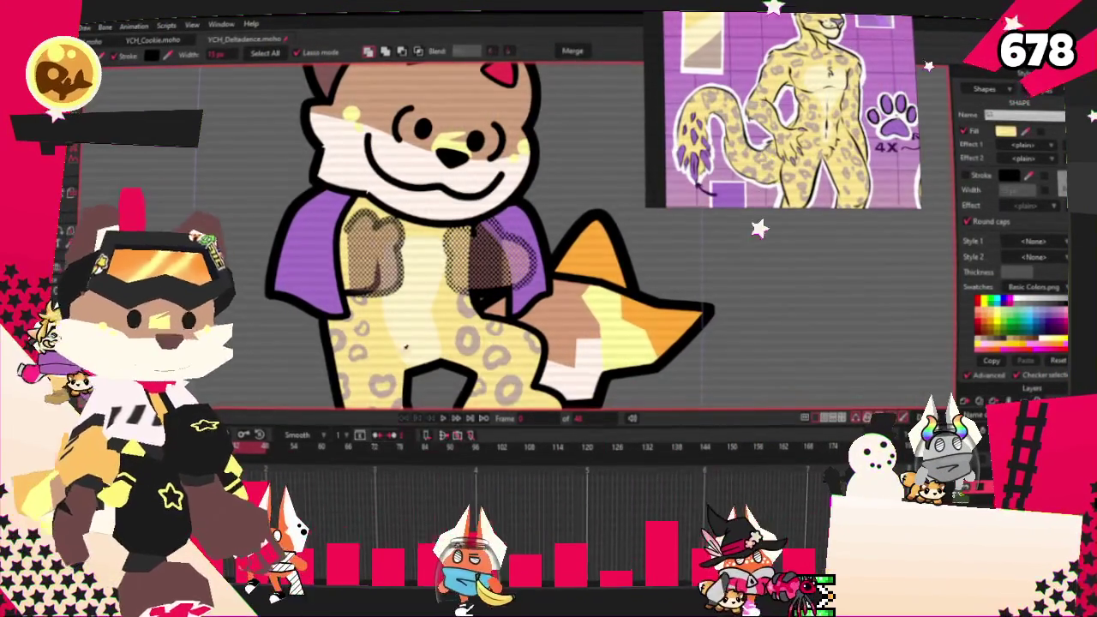
scroll(600, 171, down, 3)
scroll(583, 206, up, 4)
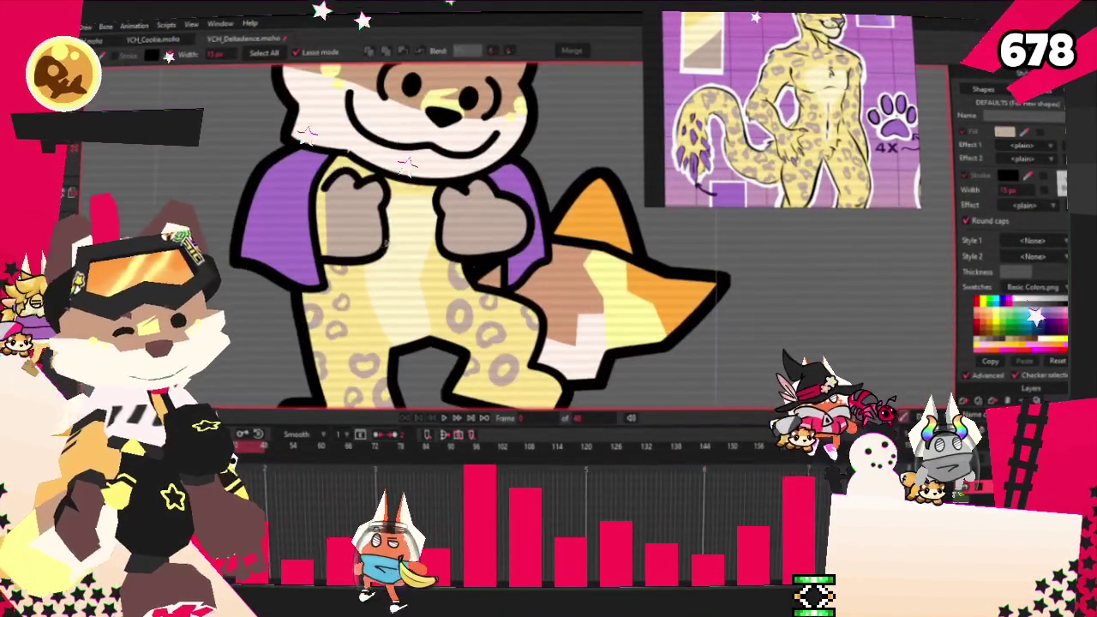
scroll(552, 240, down, 1)
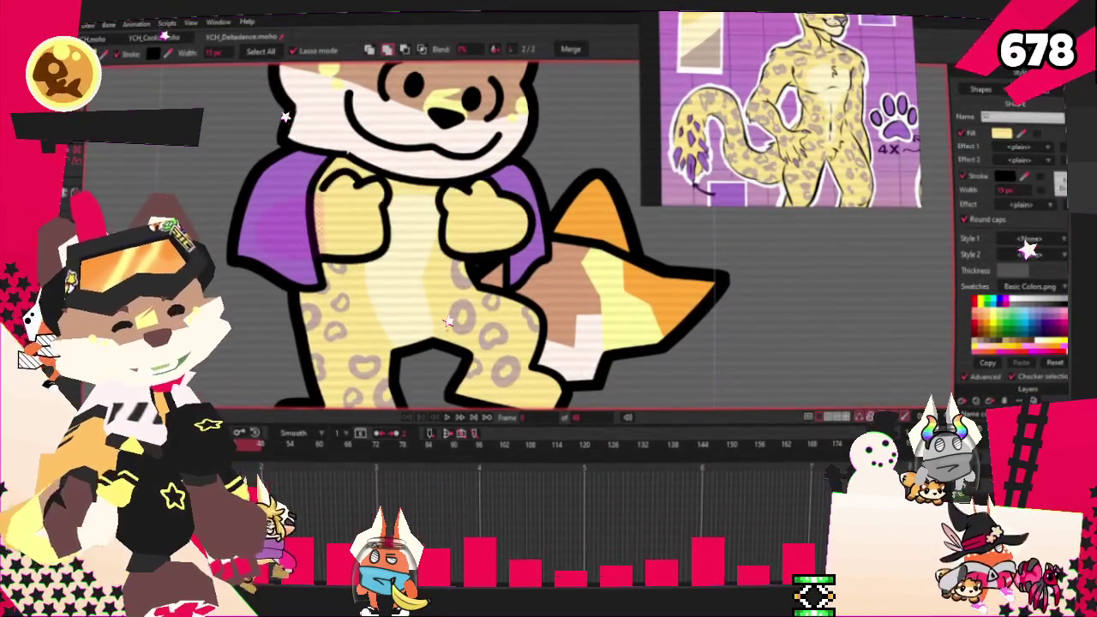
Select the body's spot artwork near the head to work on its points.
drag(634, 223, 651, 377)
scroll(503, 302, up, 3)
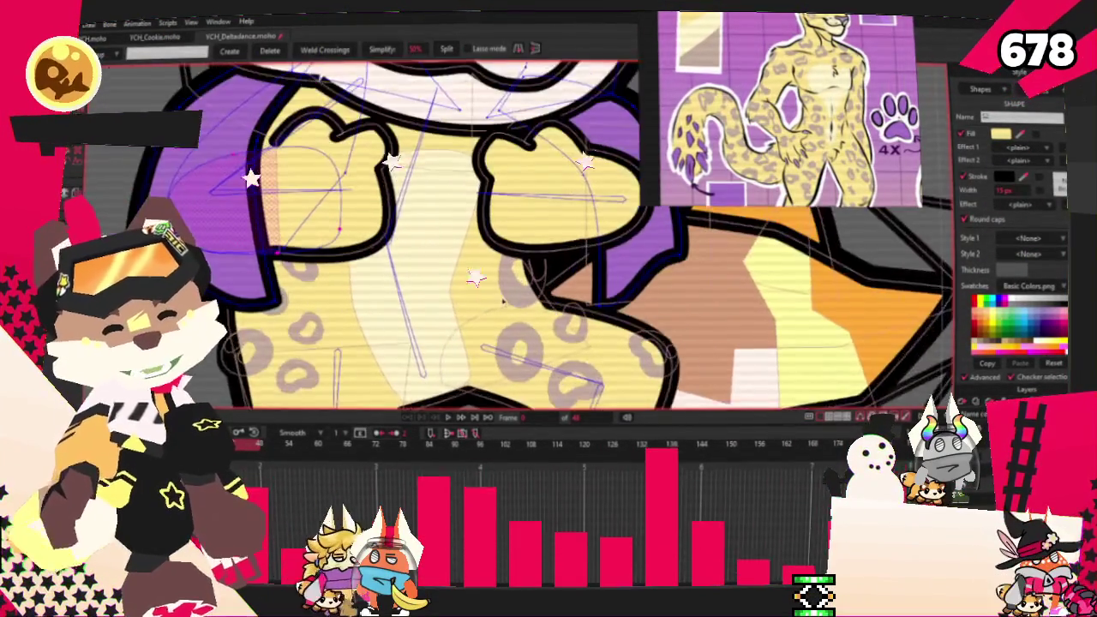
scroll(503, 302, up, 1)
scroll(601, 287, up, 2)
scroll(602, 287, up, 1)
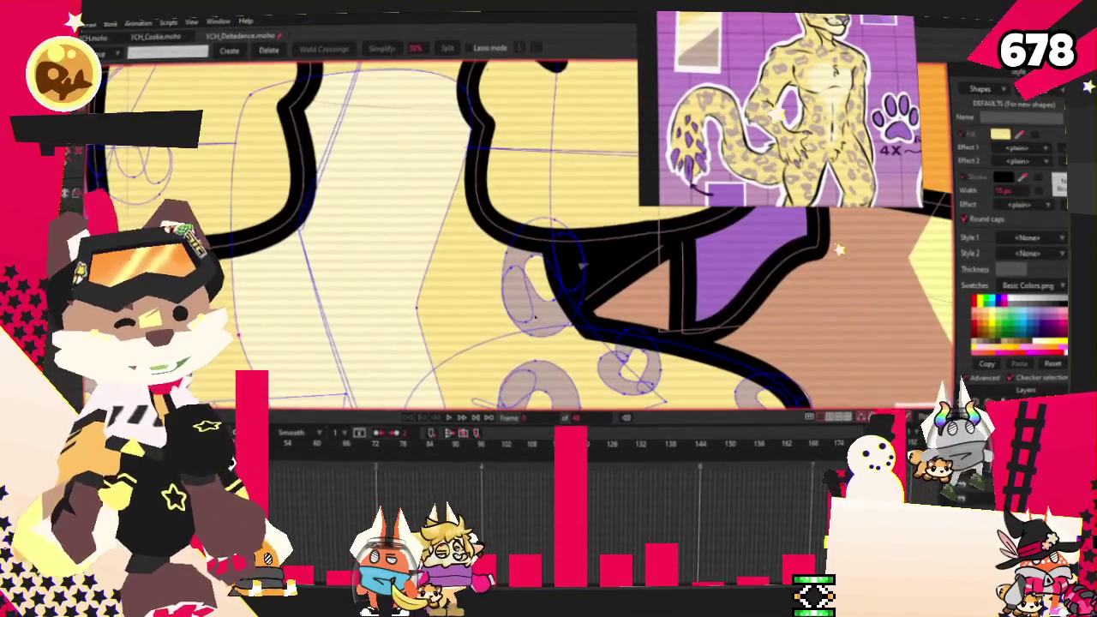
scroll(750, 286, down, 4)
scroll(750, 286, down, 1)
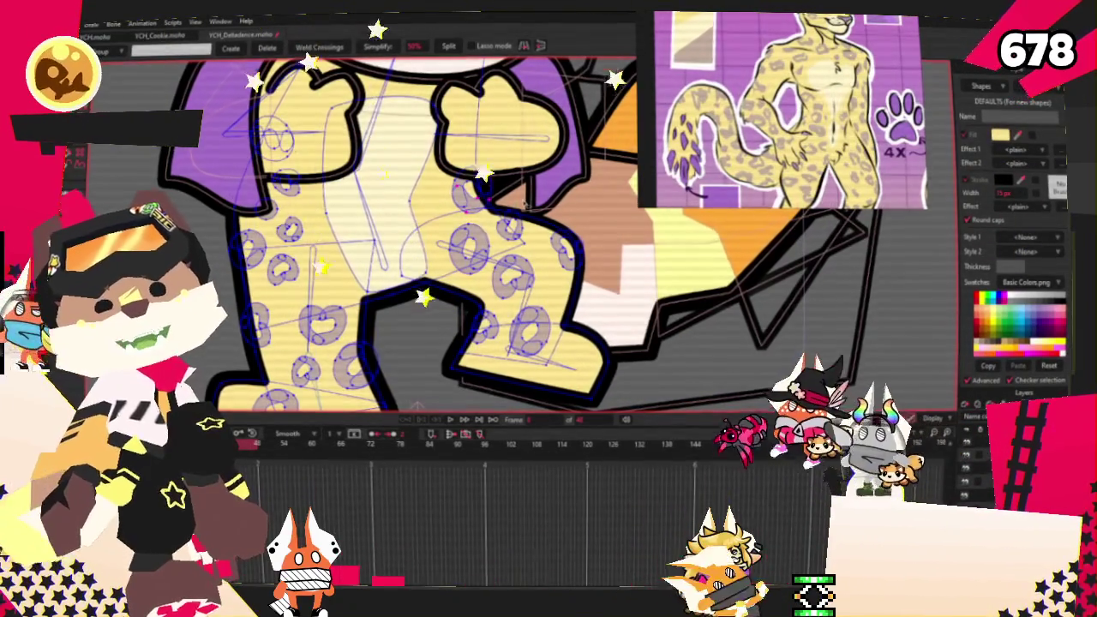
scroll(514, 257, up, 2)
scroll(514, 257, up, 2)
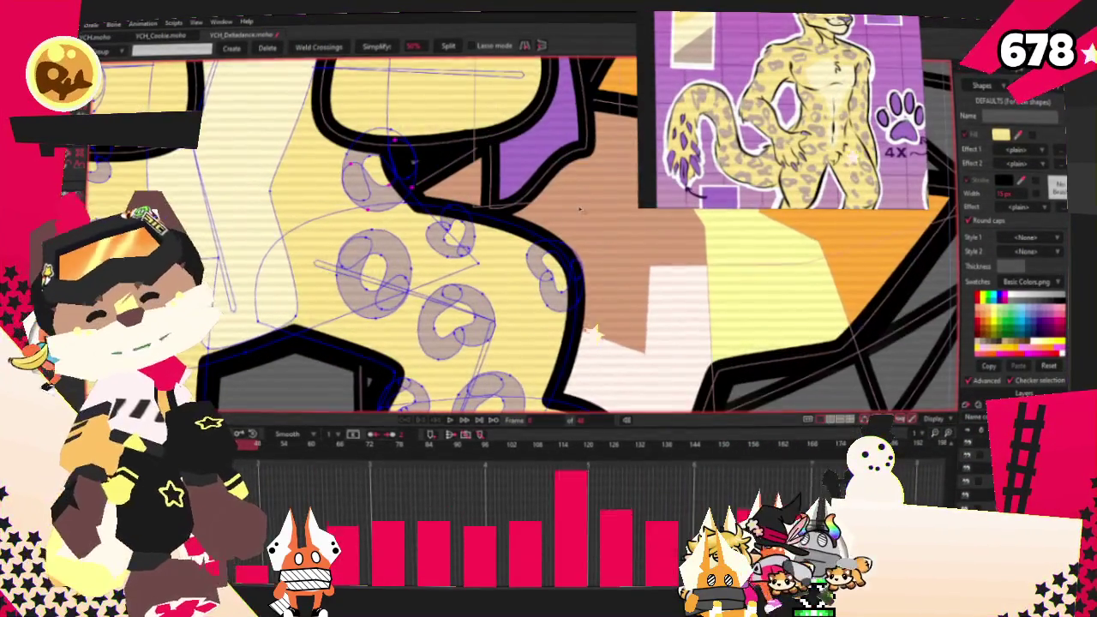
scroll(514, 257, up, 2)
scroll(514, 257, up, 2)
scroll(386, 184, down, 2)
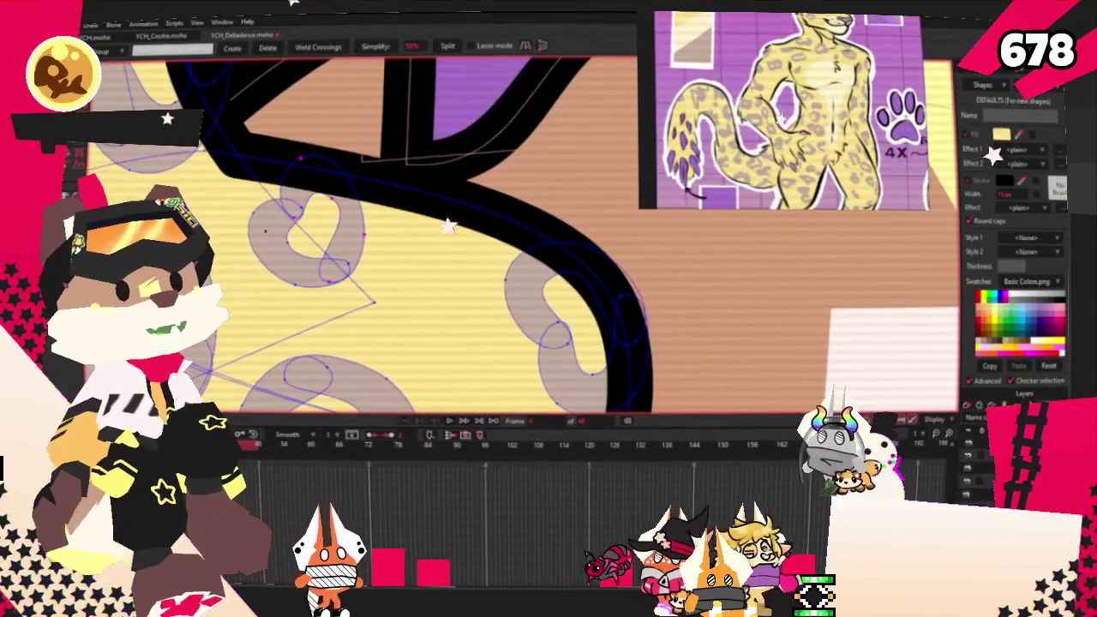
scroll(386, 183, down, 2)
scroll(385, 183, up, 2)
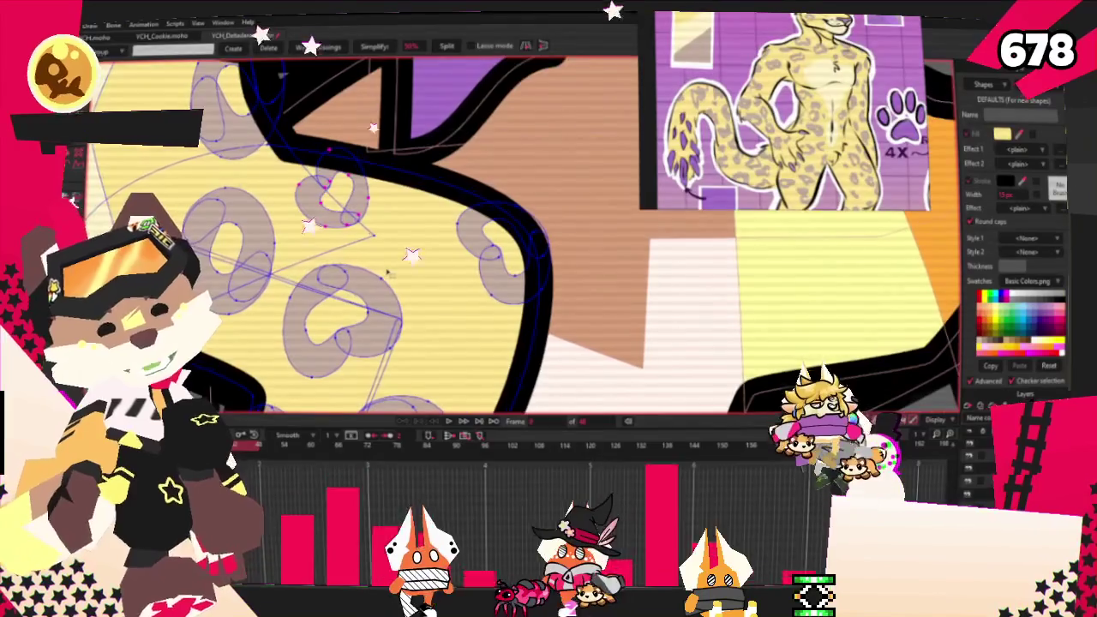
scroll(343, 128, down, 1)
scroll(385, 240, down, 1)
scroll(386, 240, down, 2)
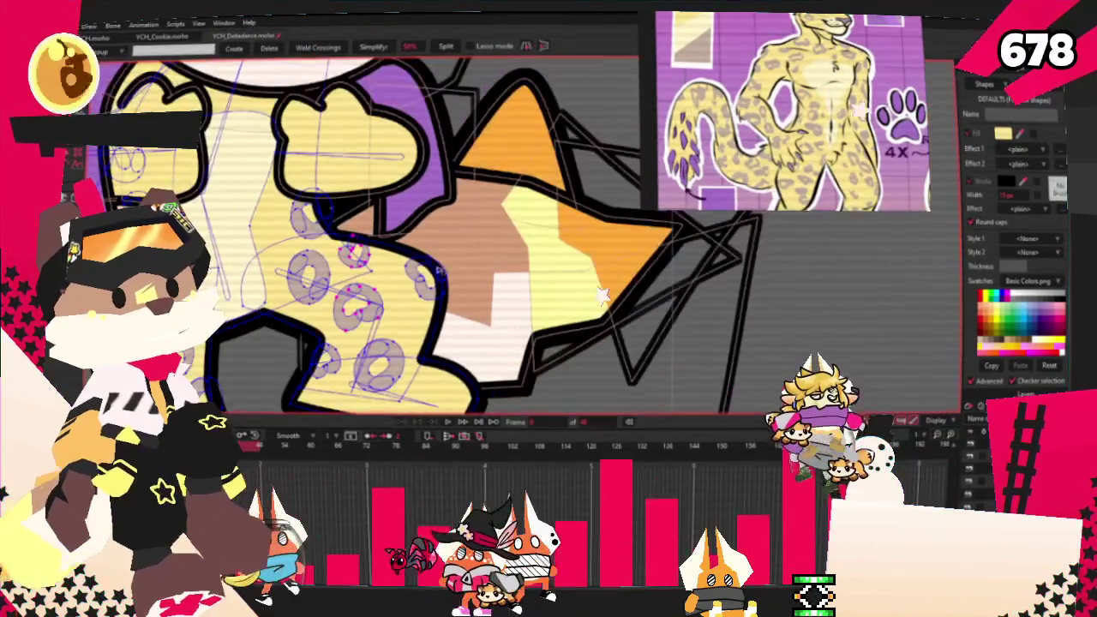
scroll(385, 240, down, 2)
scroll(386, 239, up, 2)
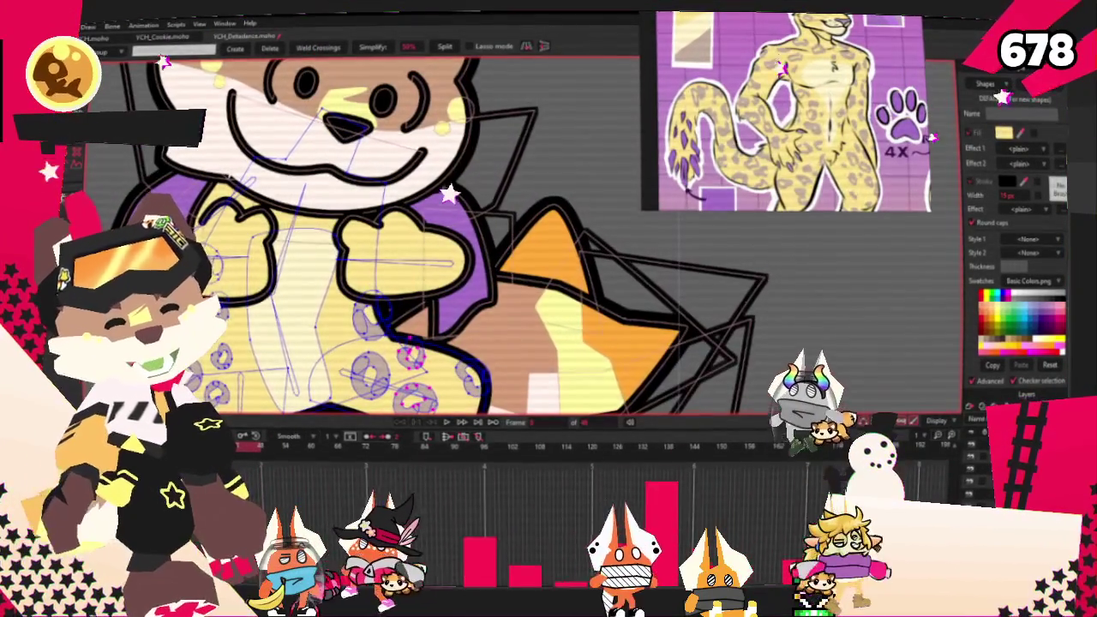
click(334, 154)
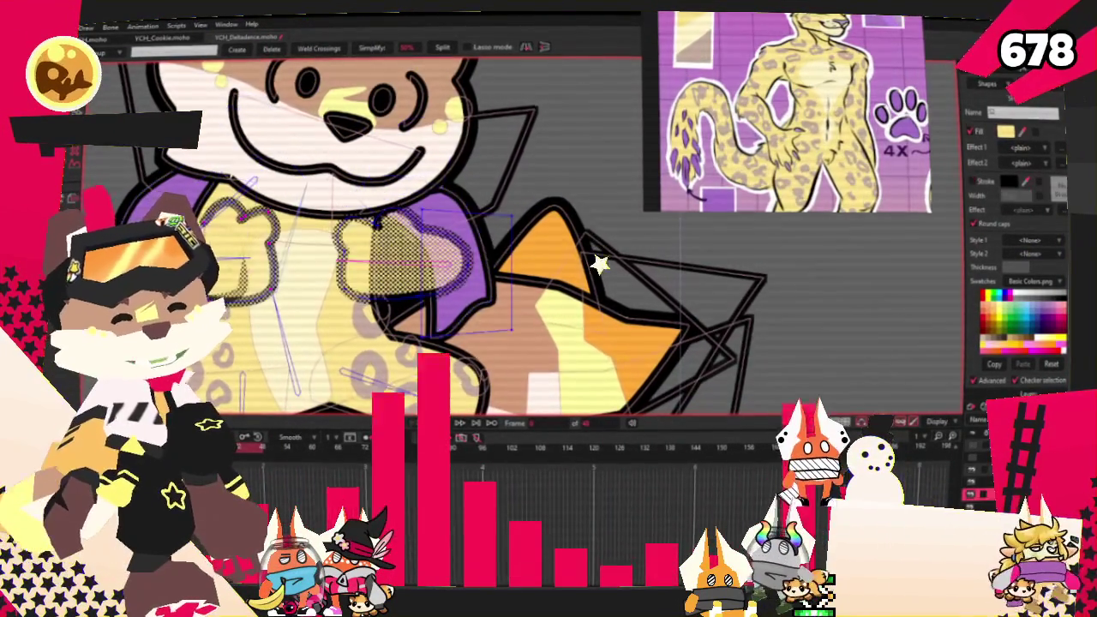
scroll(435, 322, up, 3)
scroll(435, 322, down, 3)
Rotate, shrink and move the selected spots down toward the right paw.
key(t)
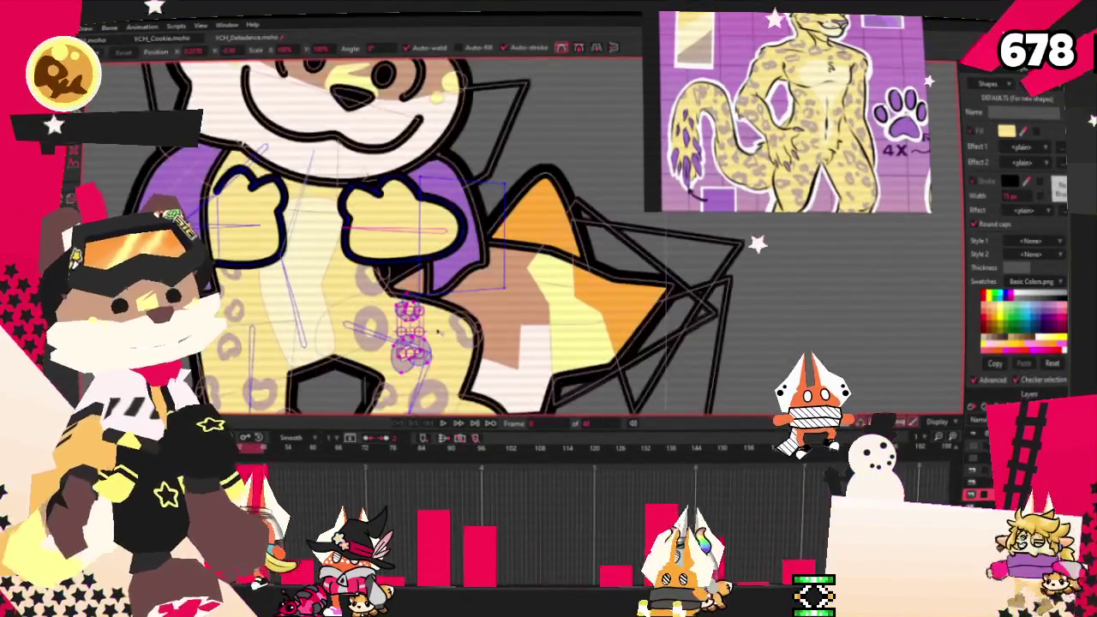
scroll(424, 356, up, 2)
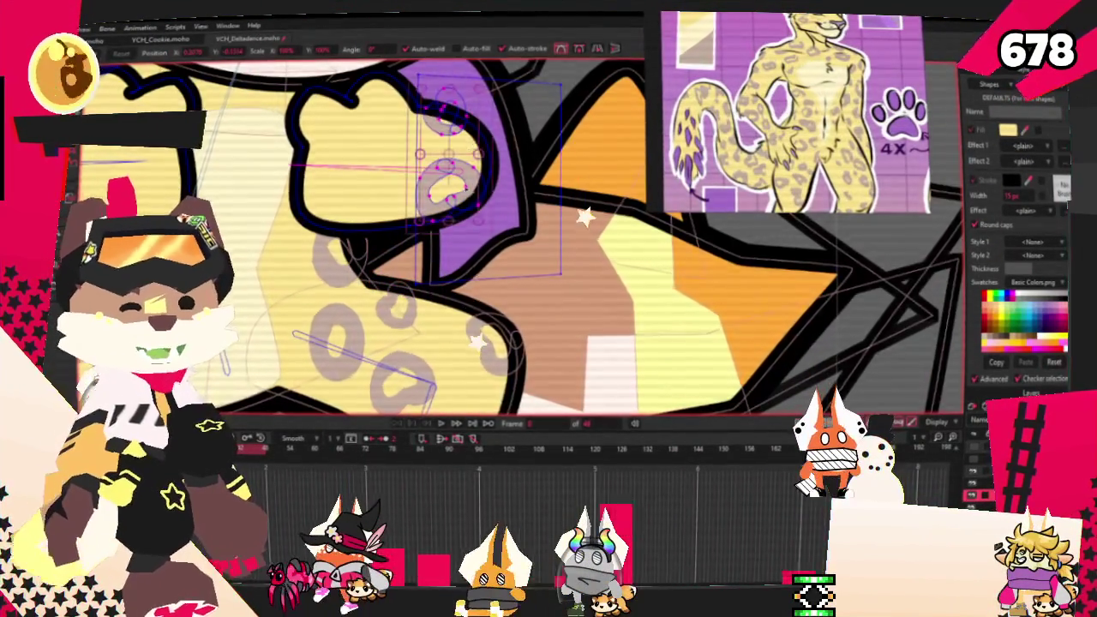
scroll(452, 146, up, 2)
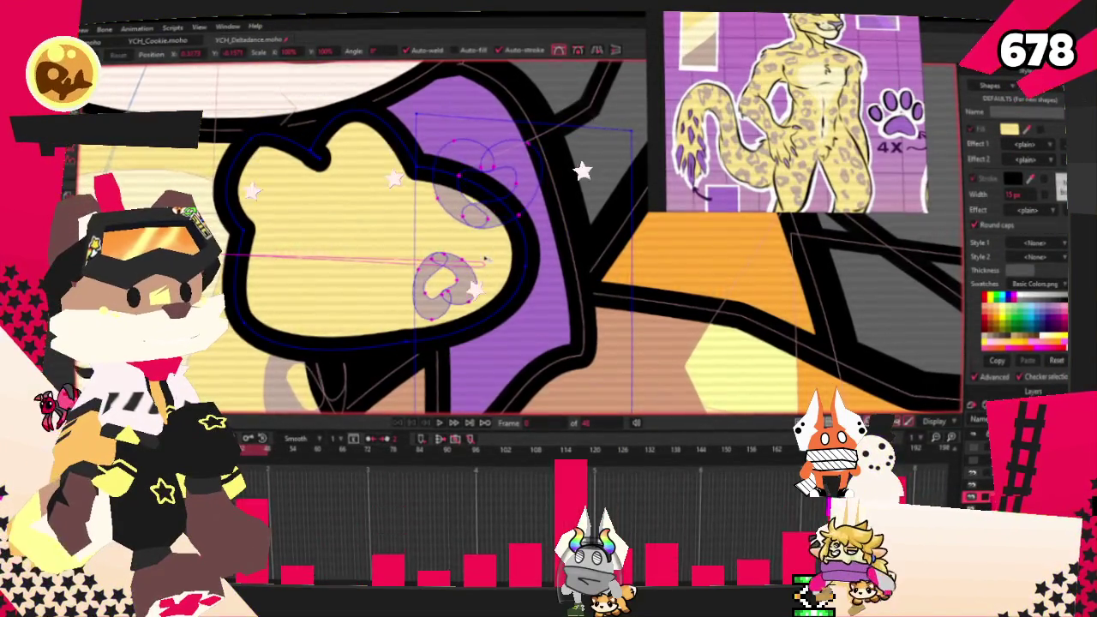
scroll(489, 251, down, 1)
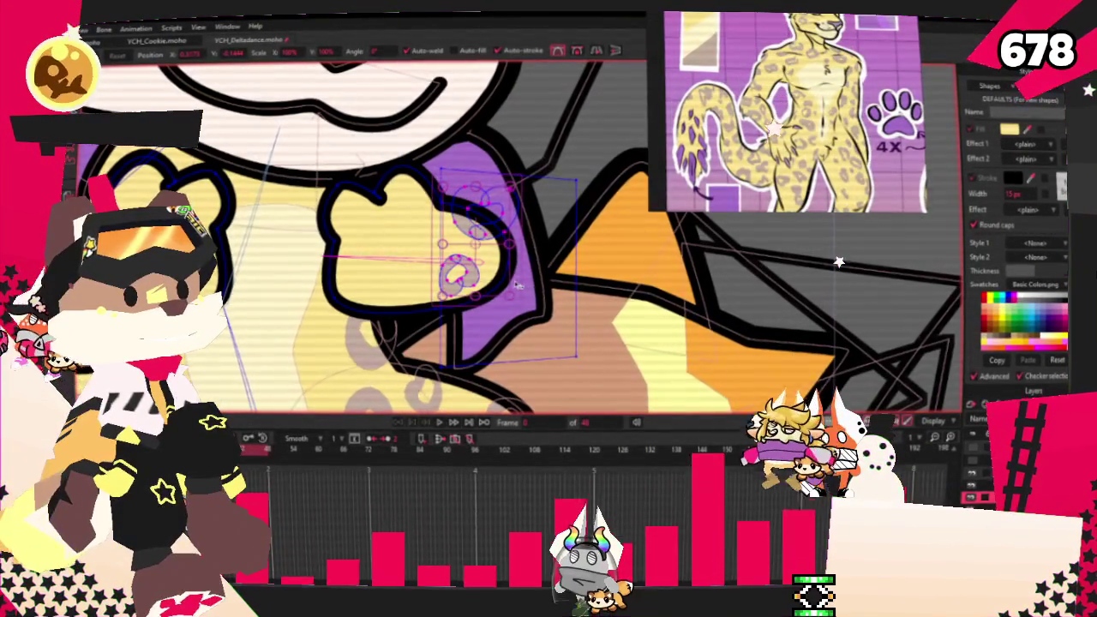
drag(518, 287, 514, 257)
drag(445, 241, 459, 272)
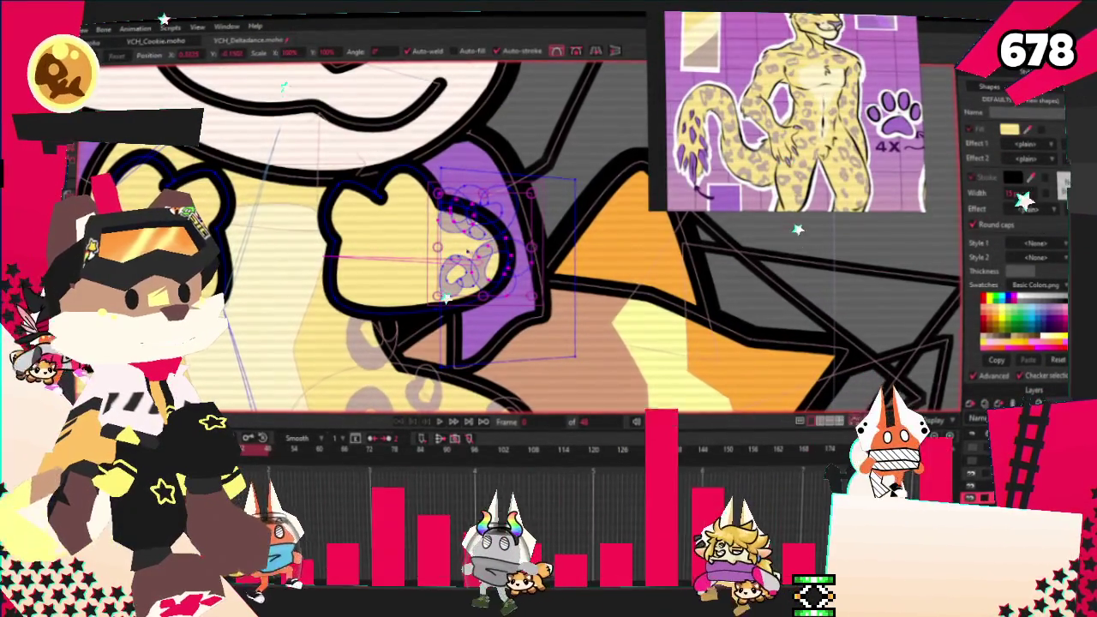
Paste a copy of a spot into the yellow paw, then deselect the points.
key(ctrl+v)
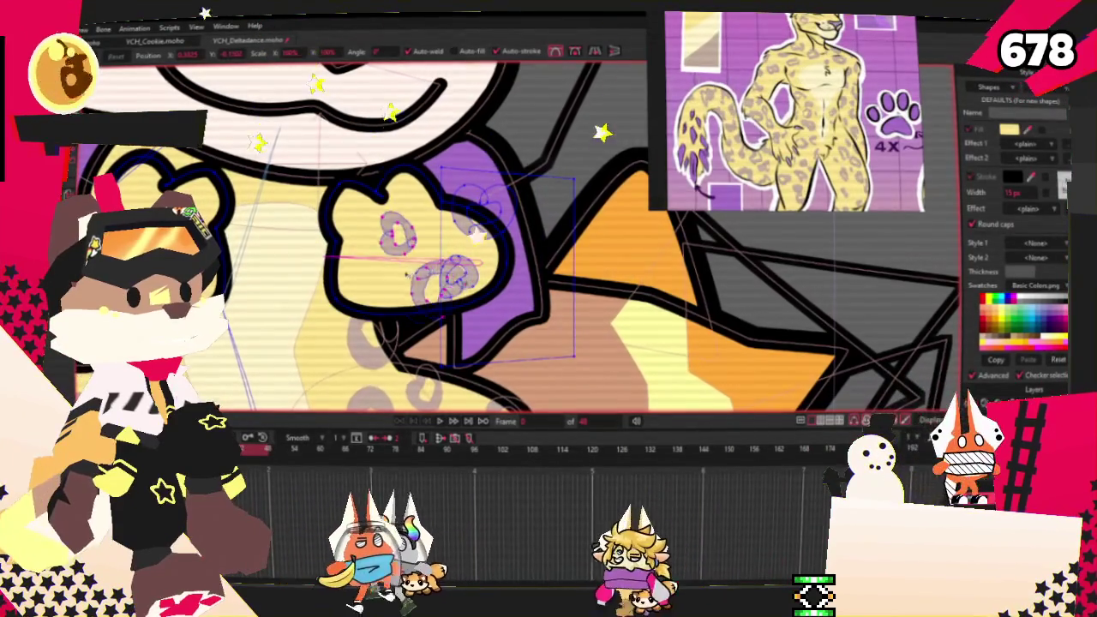
drag(476, 310, 485, 284)
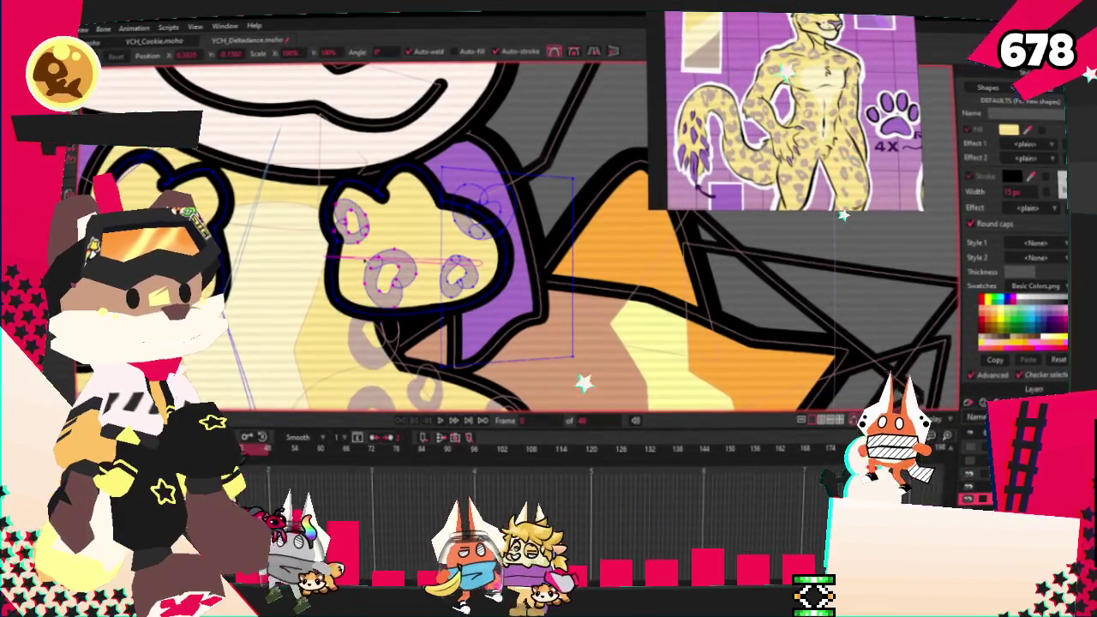
scroll(445, 308, up, 2)
scroll(445, 309, up, 2)
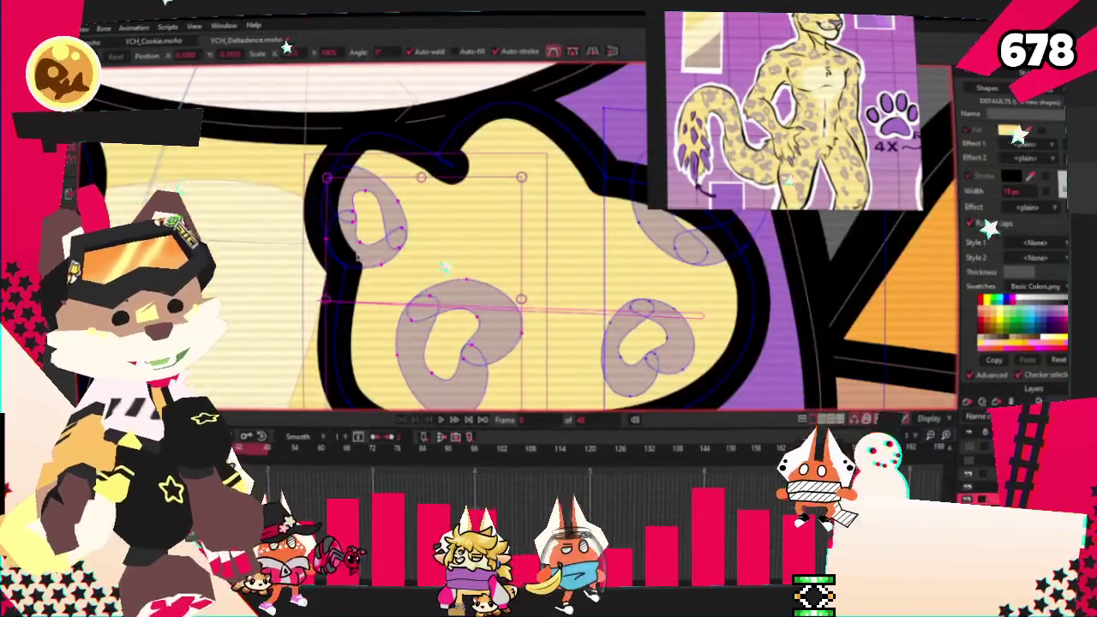
scroll(447, 308, down, 2)
scroll(441, 257, down, 2)
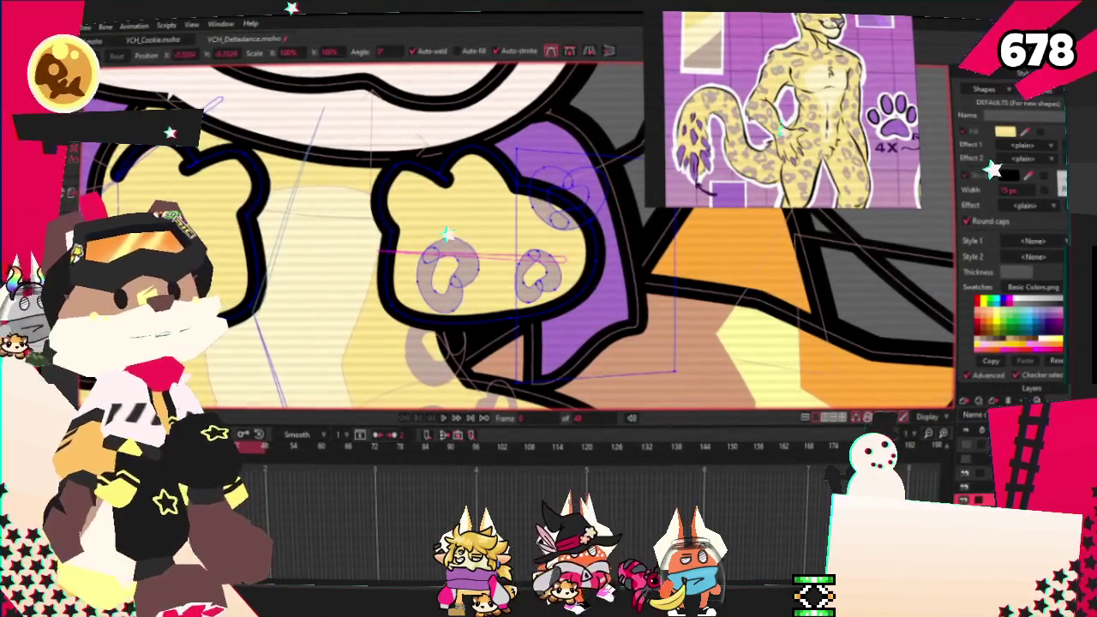
key(q)
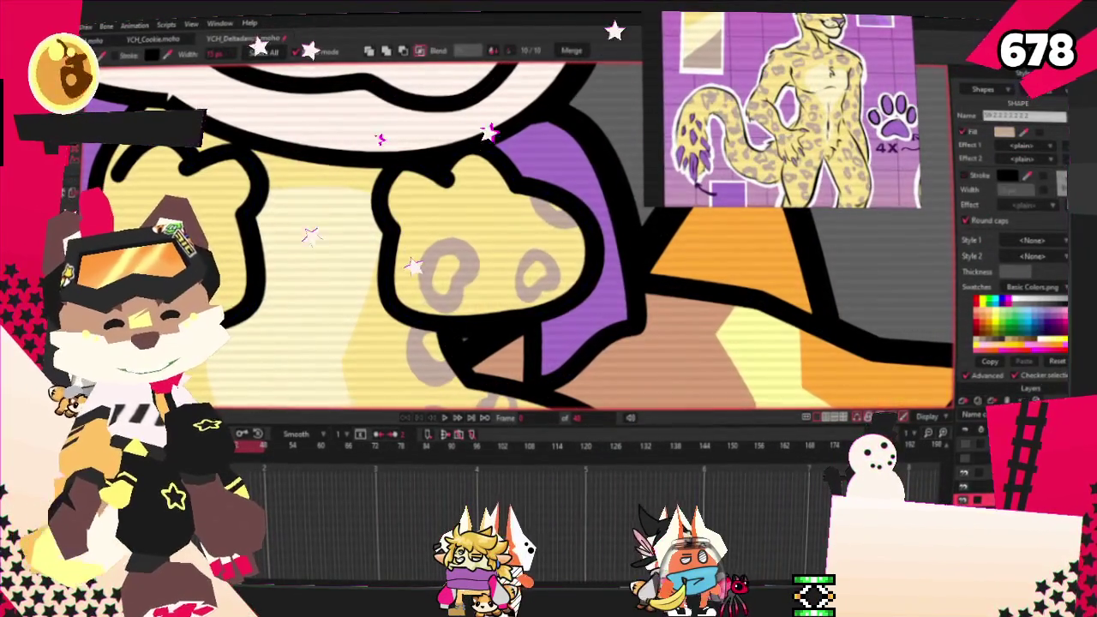
Select the points of the left paw's O-shaped spot pad.
scroll(302, 218, down, 2)
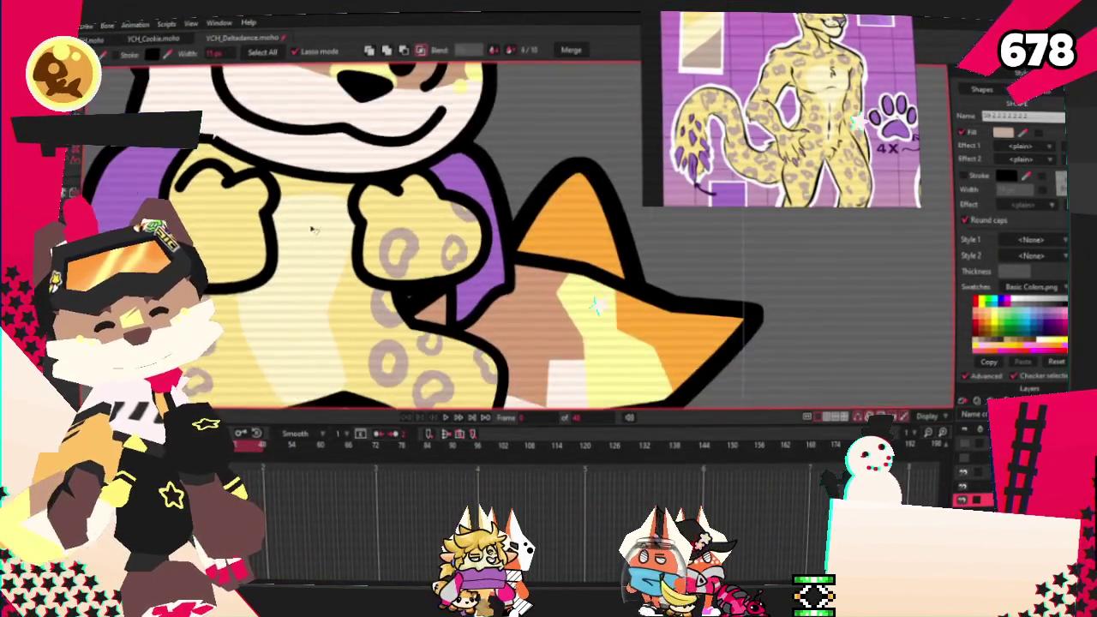
scroll(276, 268, down, 3)
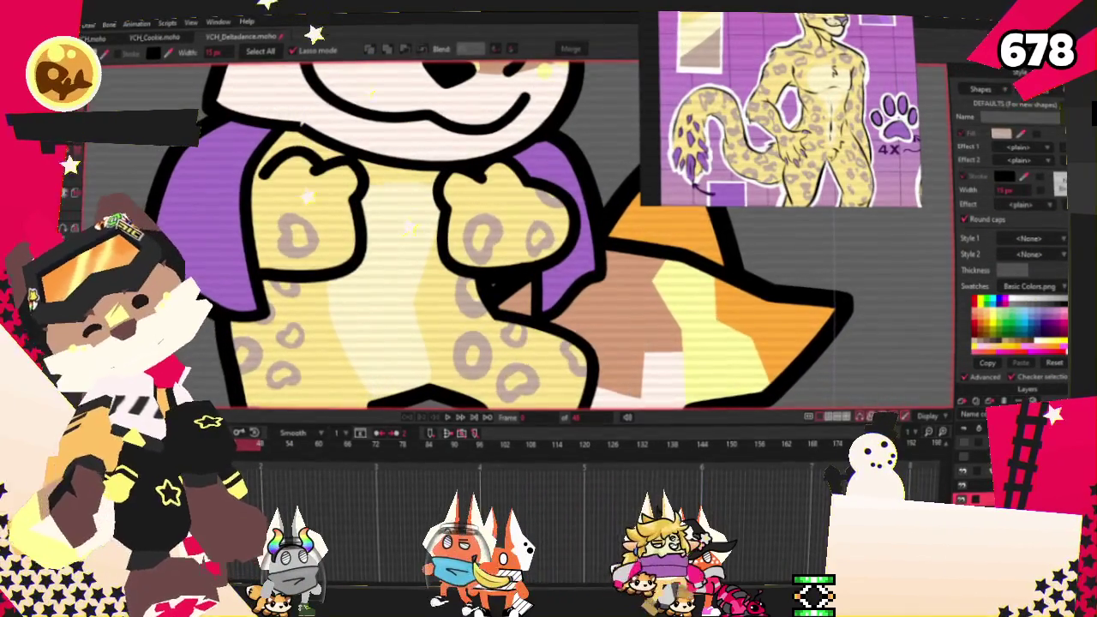
scroll(279, 222, up, 1)
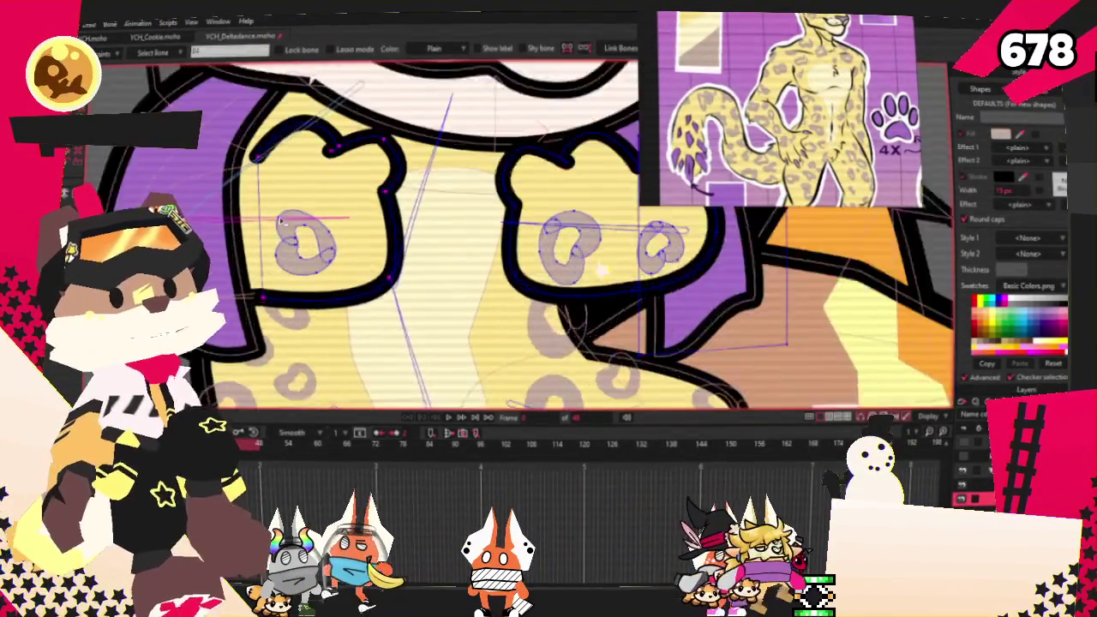
key(g)
scroll(279, 221, up, 1)
scroll(257, 201, up, 1)
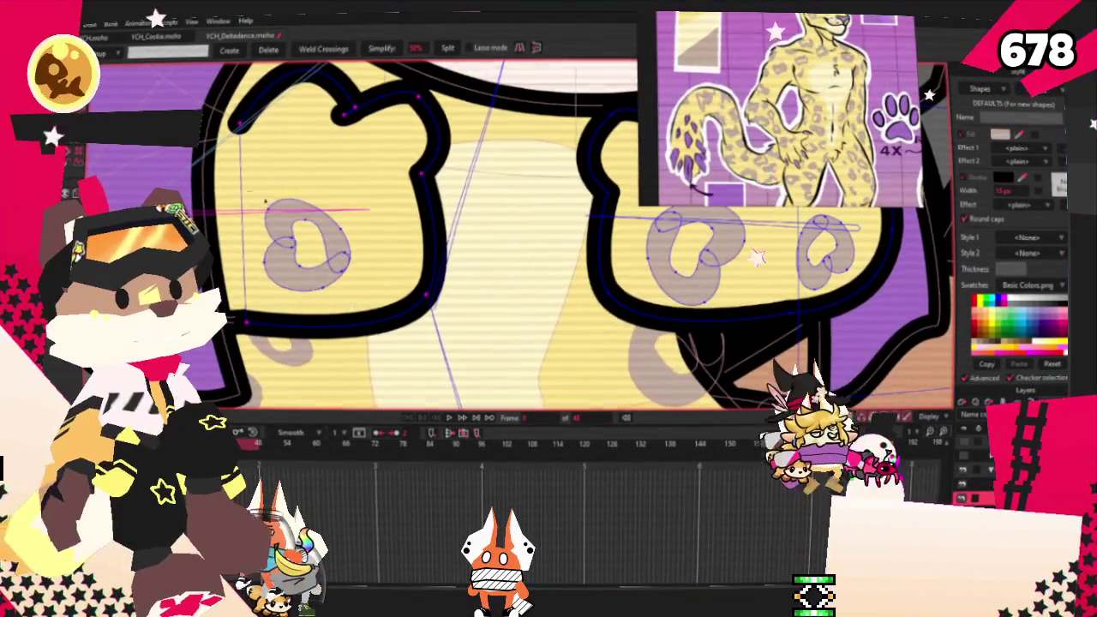
drag(249, 193, 366, 305)
Bind the selected spot points to the arm bone and play the animation to test.
key(i)
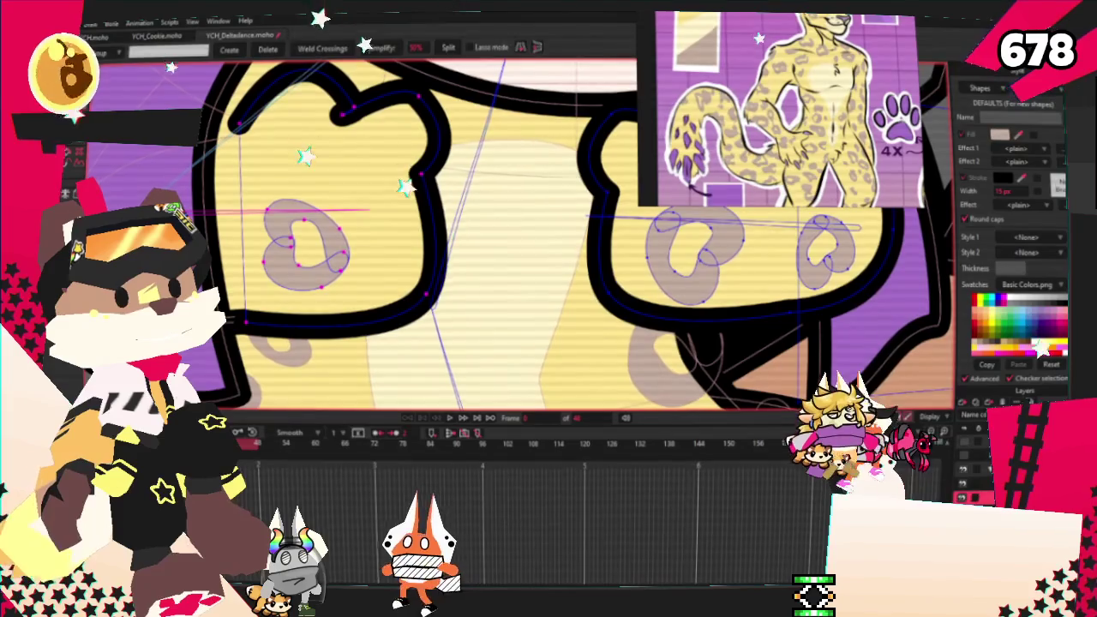
scroll(548, 231, down, 1)
scroll(480, 223, up, 1)
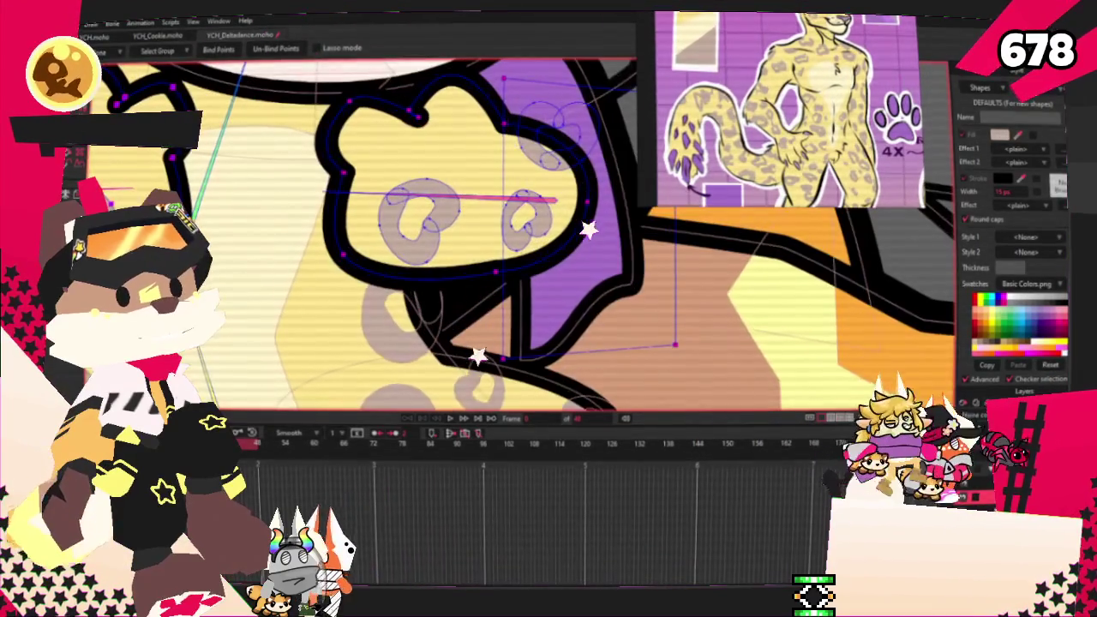
key(z)
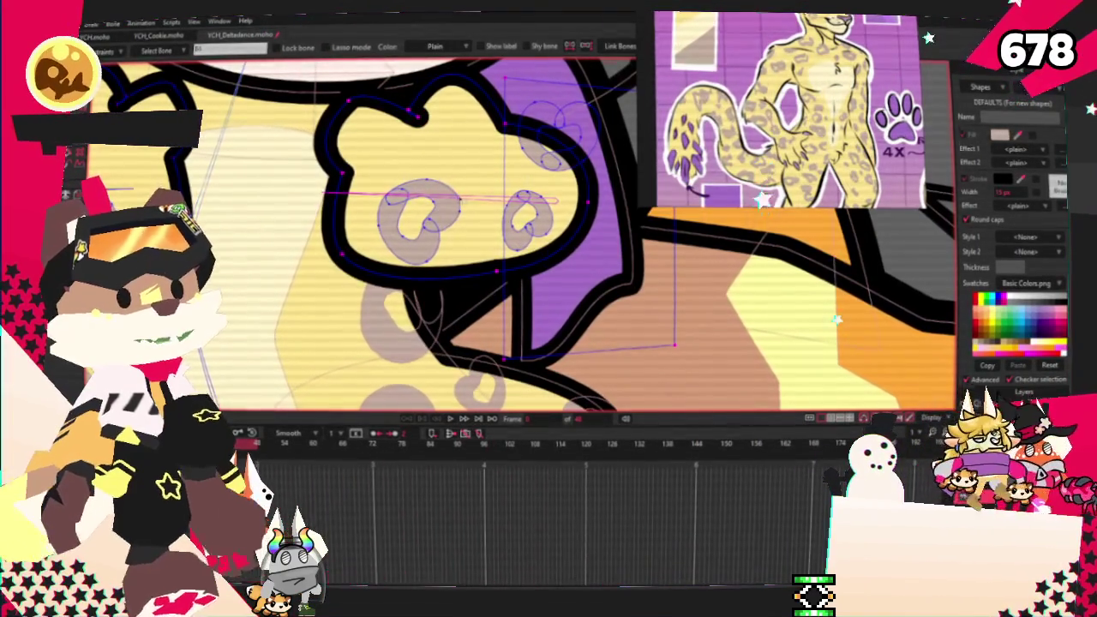
scroll(446, 233, up, 1)
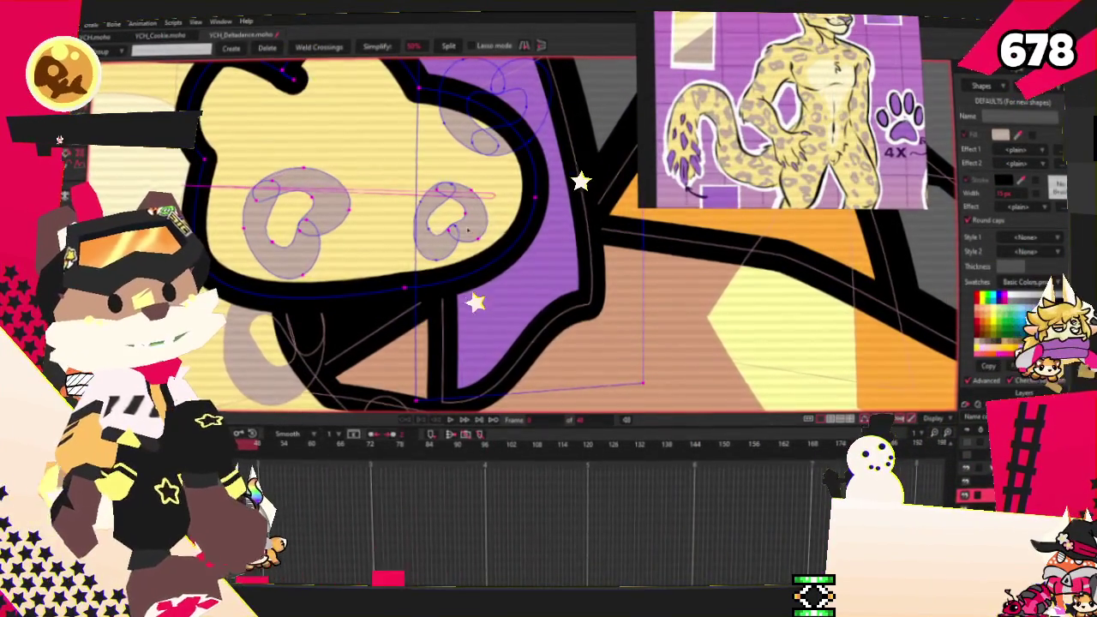
scroll(467, 229, down, 2)
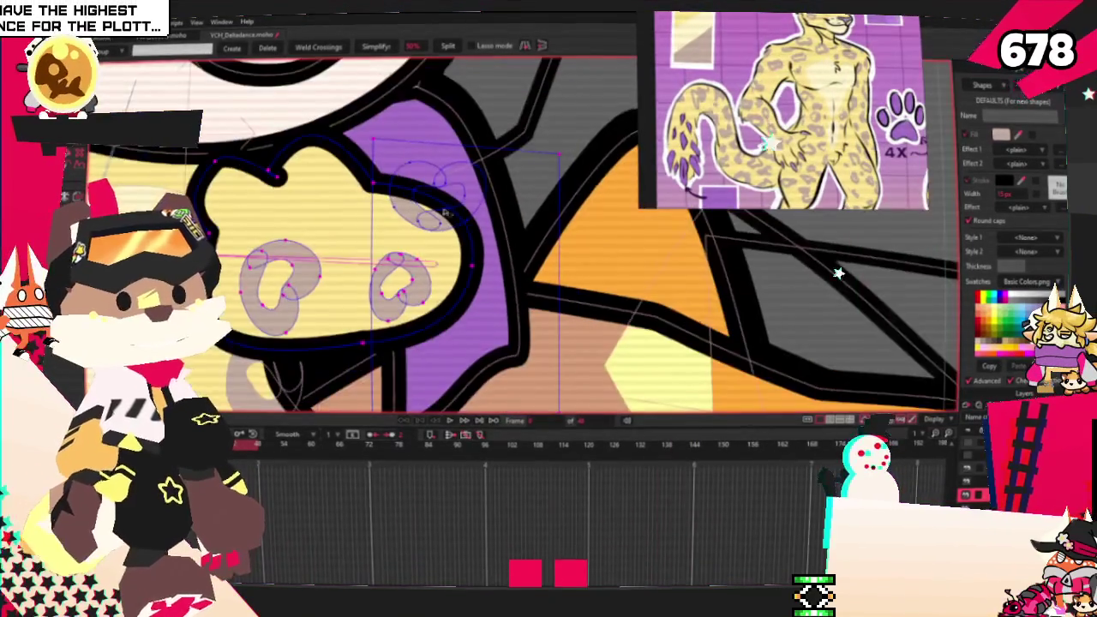
scroll(463, 145, up, 1)
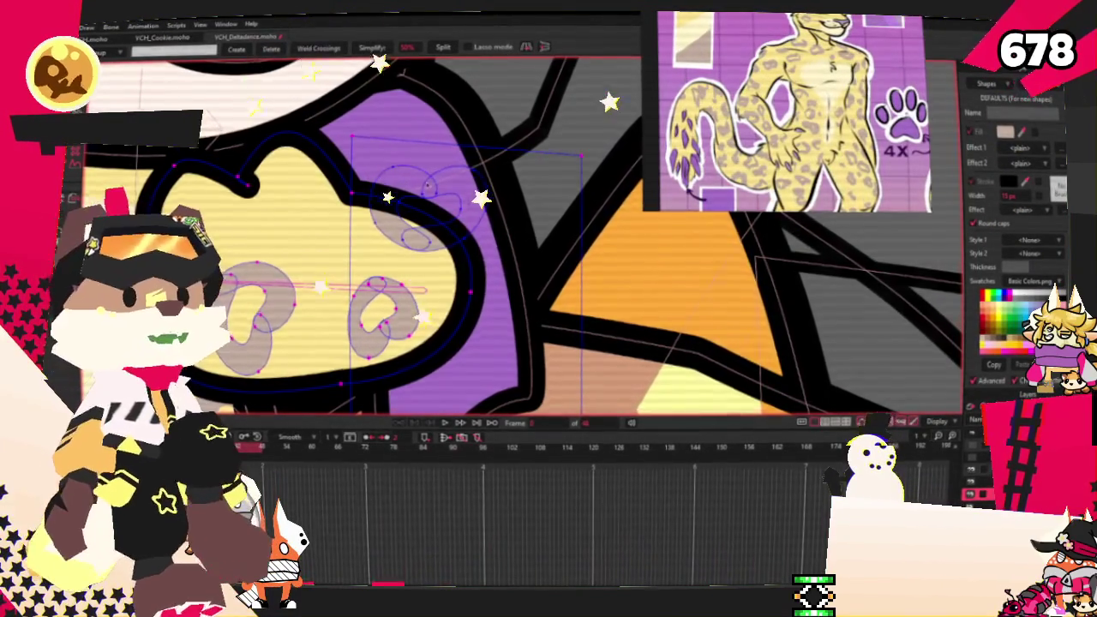
scroll(415, 187, up, 2)
scroll(598, 286, up, 1)
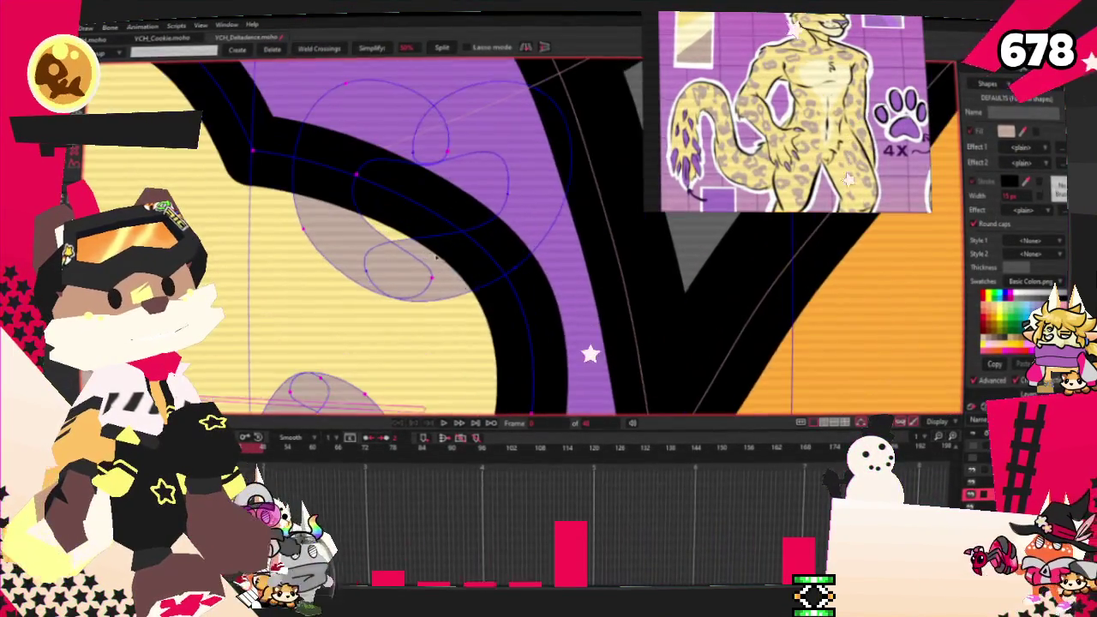
scroll(752, 287, down, 2)
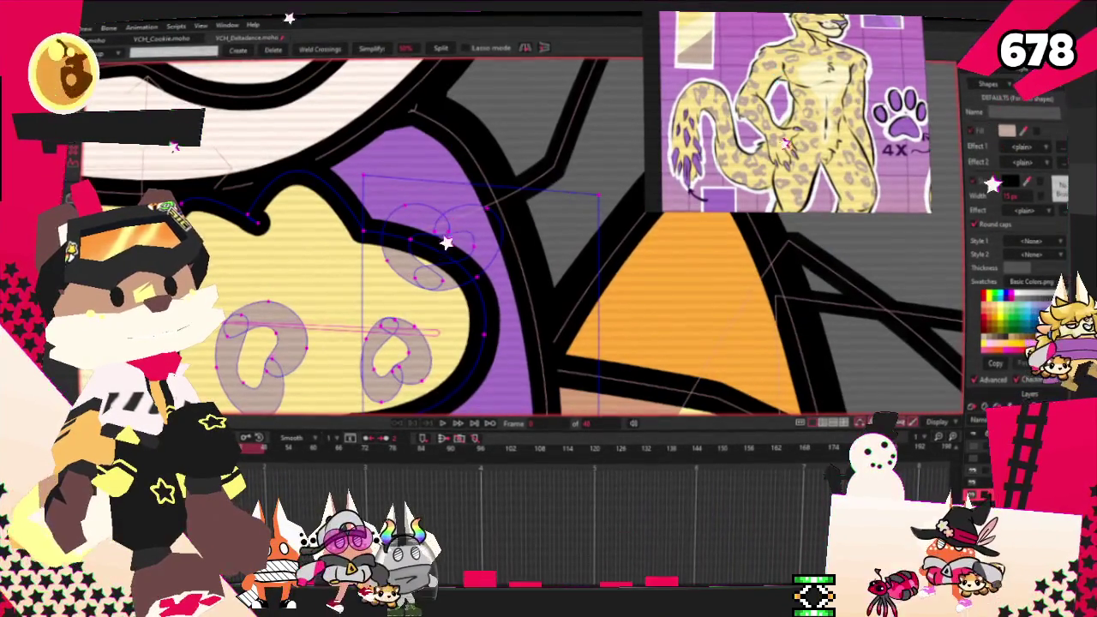
key(i)
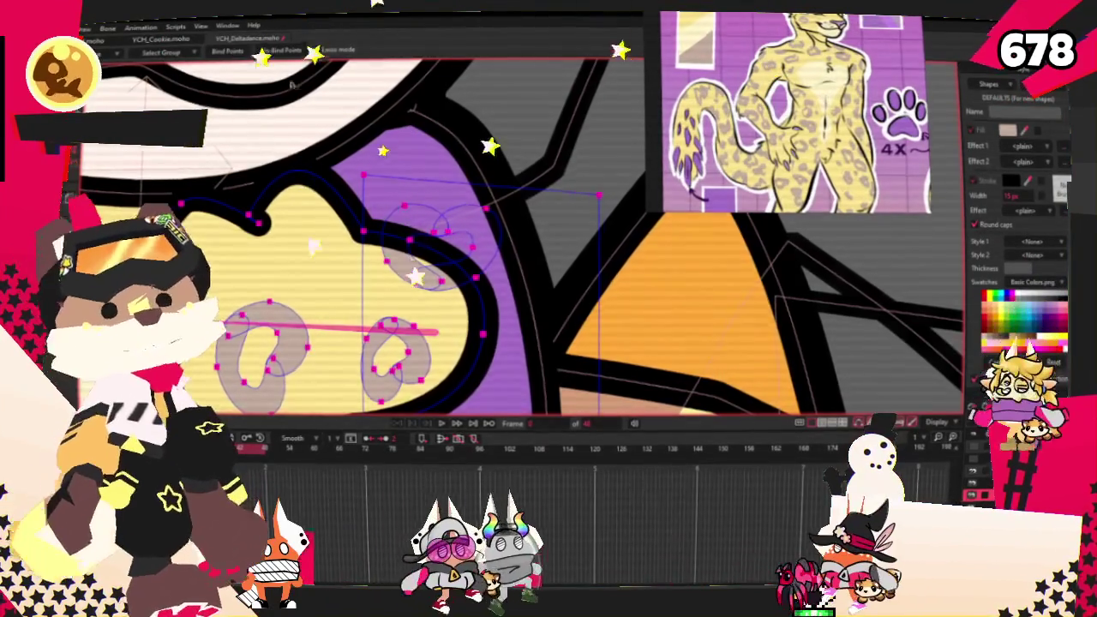
scroll(429, 144, down, 2)
scroll(428, 144, down, 2)
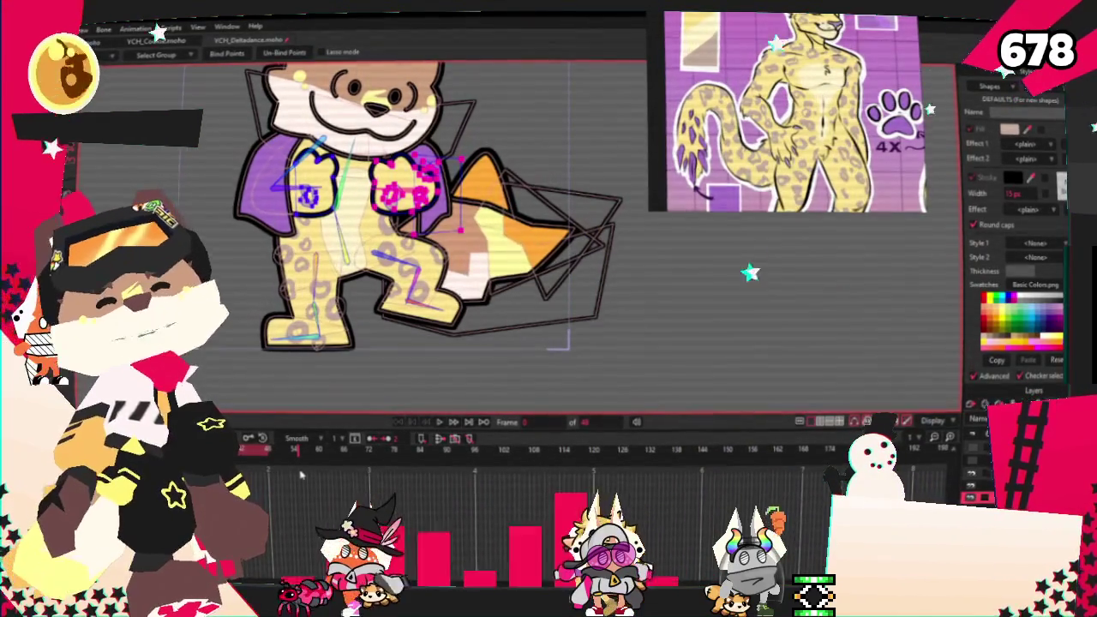
scroll(495, 368, down, 2)
scroll(496, 368, up, 3)
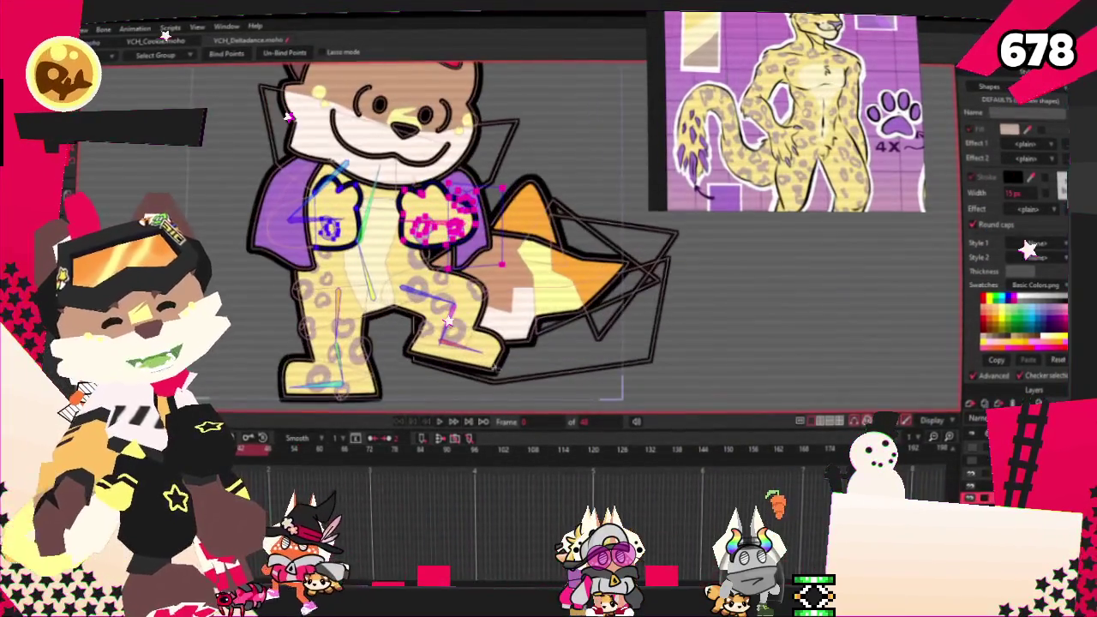
click(443, 422)
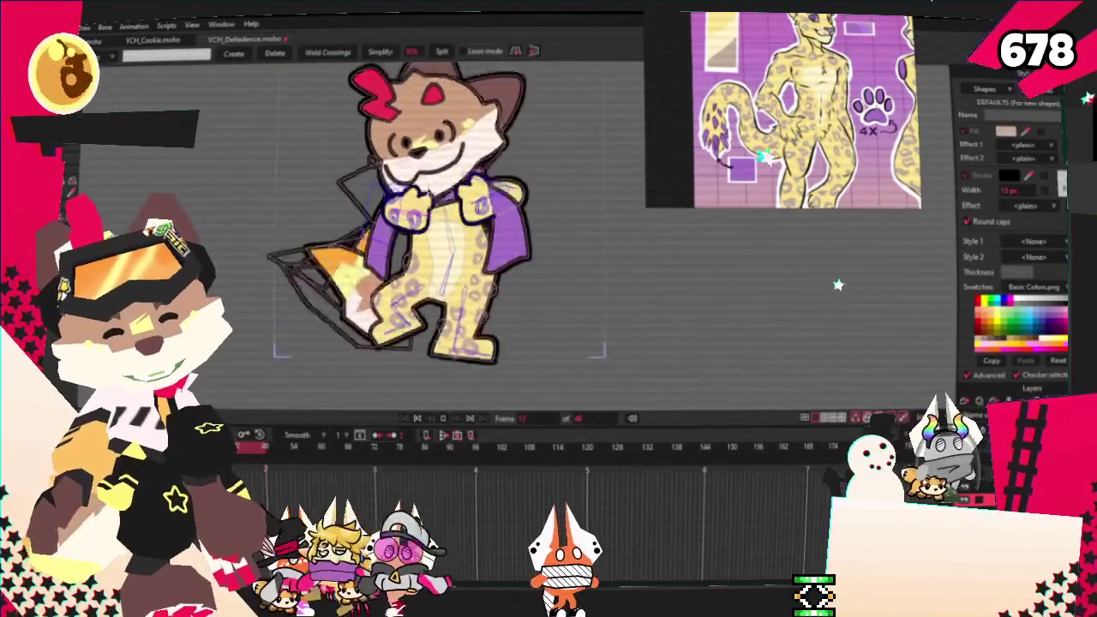
click(419, 417)
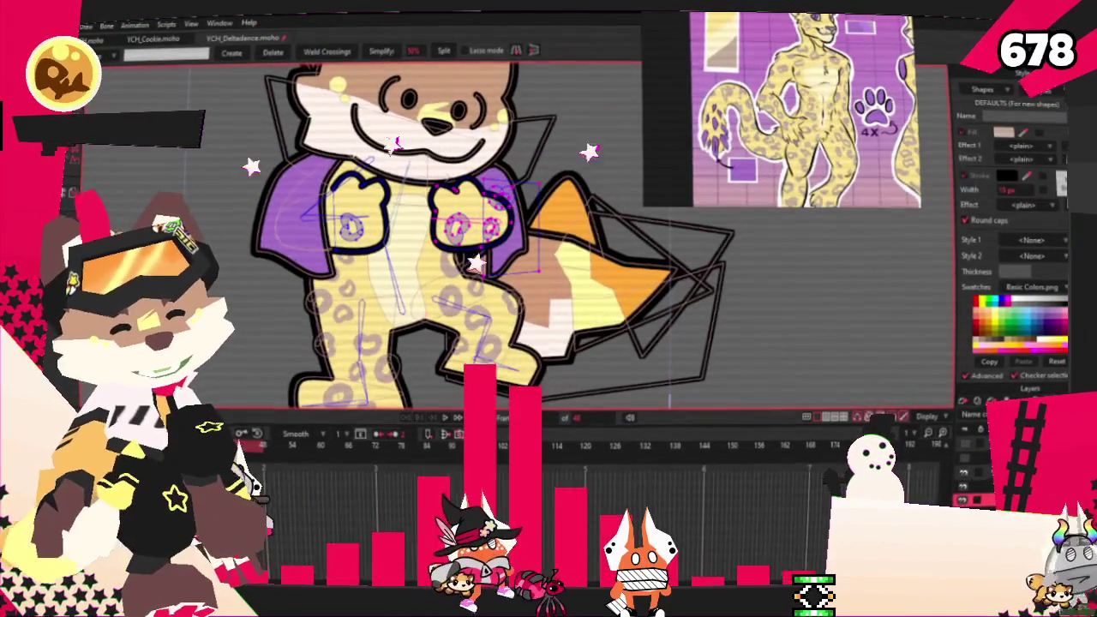
click(977, 499)
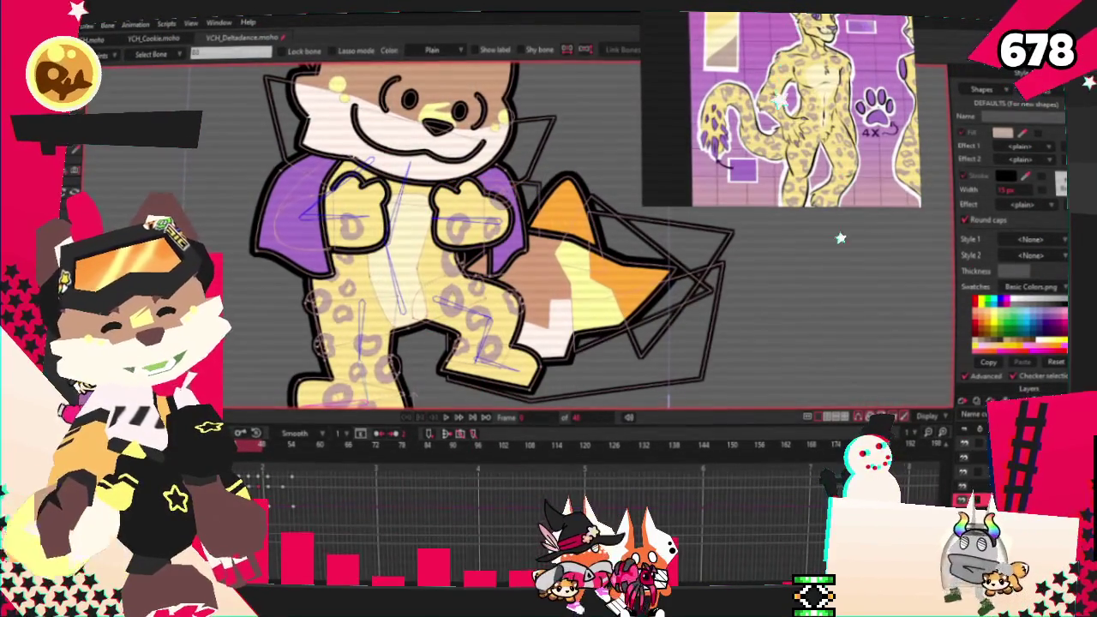
click(977, 485)
scroll(475, 186, up, 3)
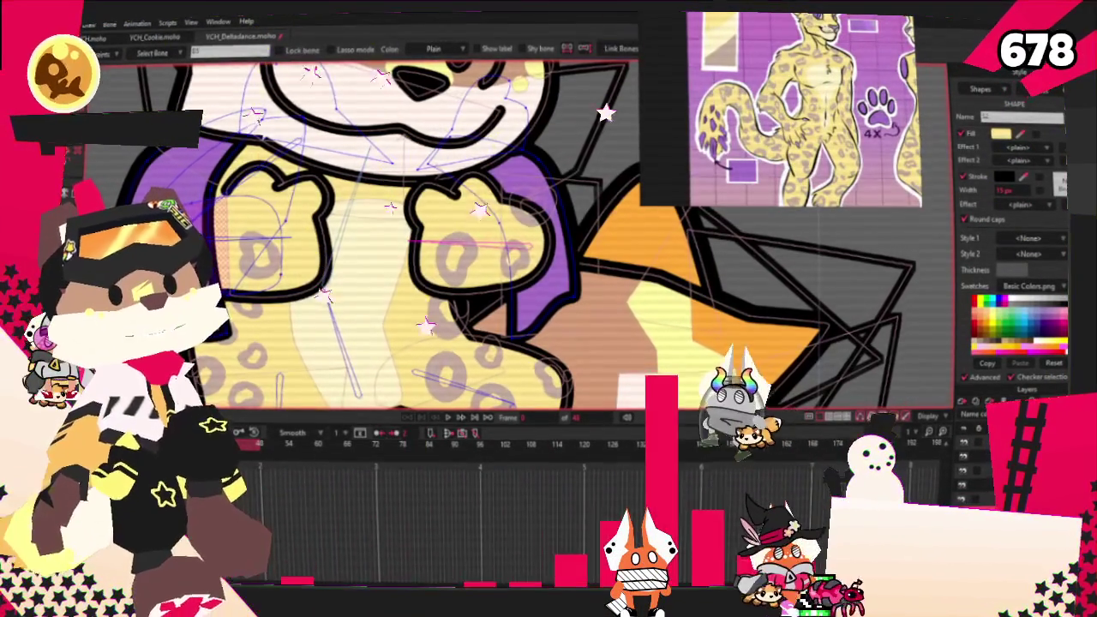
key(g)
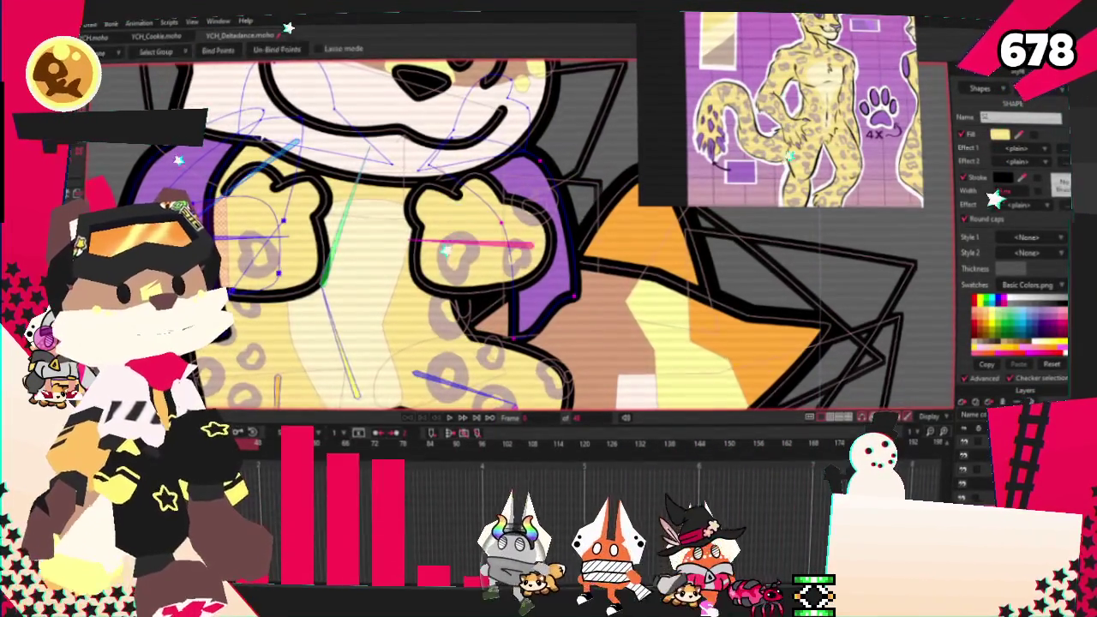
key(g)
scroll(399, 241, down, 2)
scroll(399, 242, up, 2)
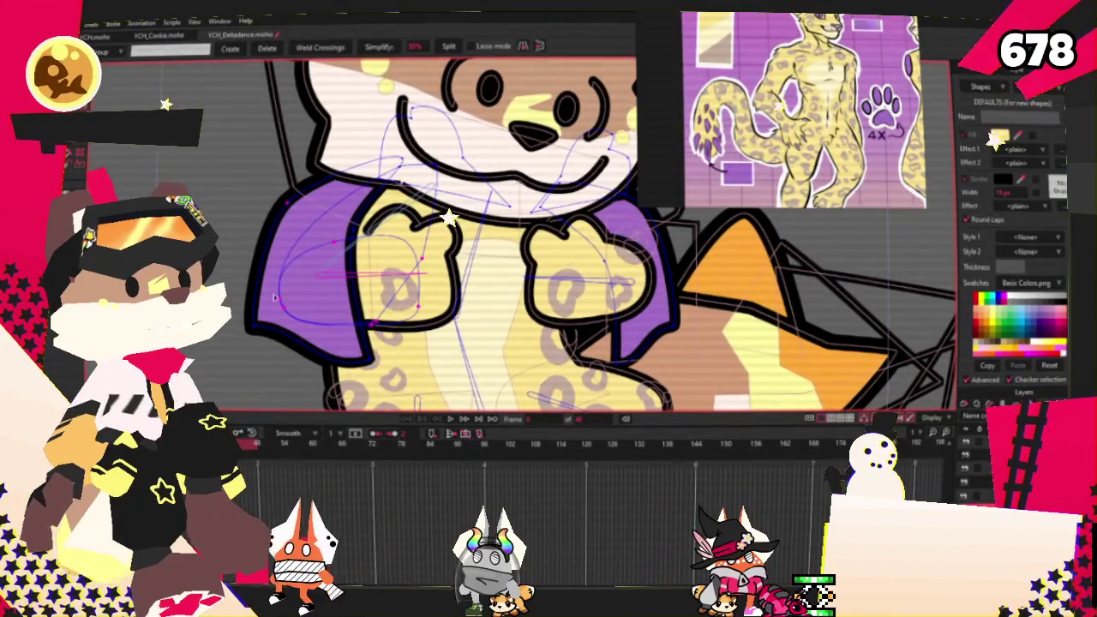
scroll(402, 242, up, 3)
key(g)
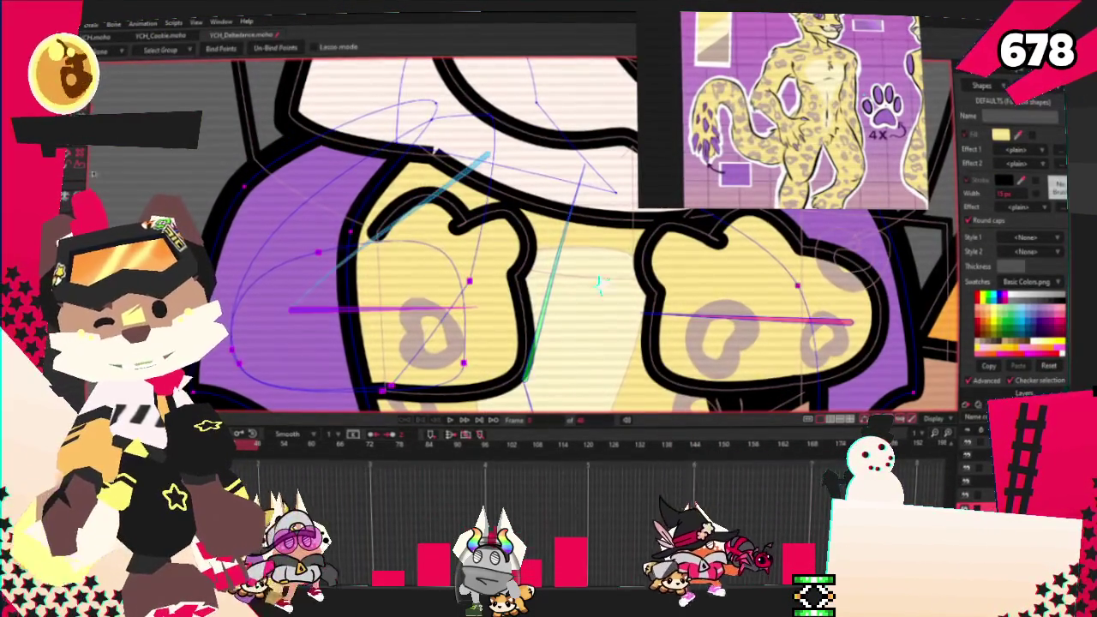
scroll(343, 222, down, 2)
scroll(385, 240, down, 3)
scroll(385, 240, down, 2)
scroll(385, 240, down, 1)
scroll(386, 240, up, 1)
key(f)
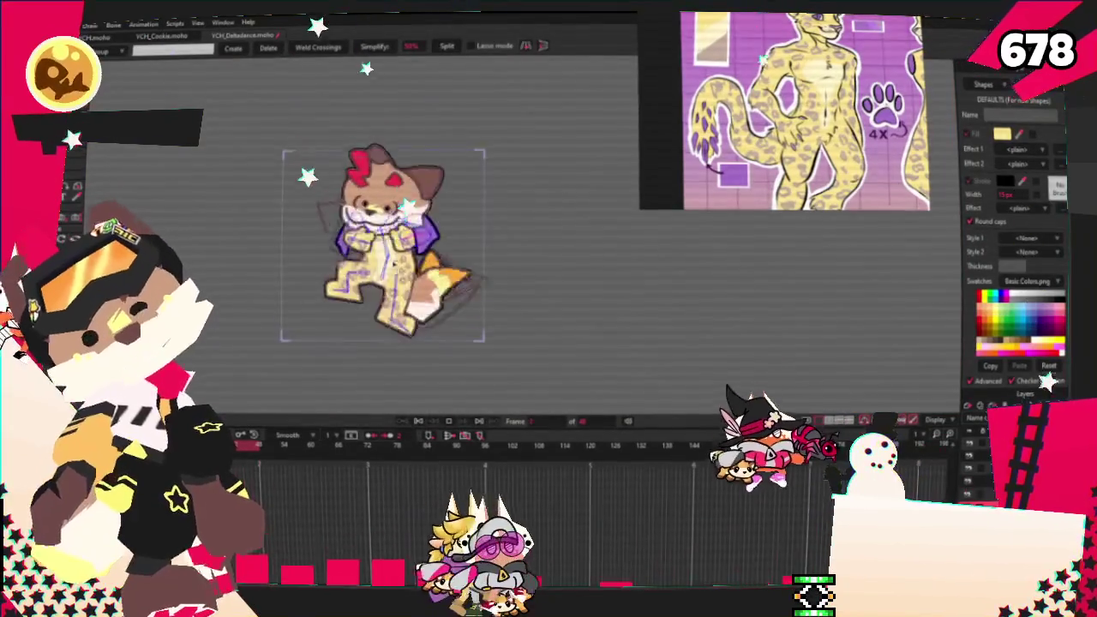
scroll(306, 365, up, 2)
scroll(306, 366, up, 1)
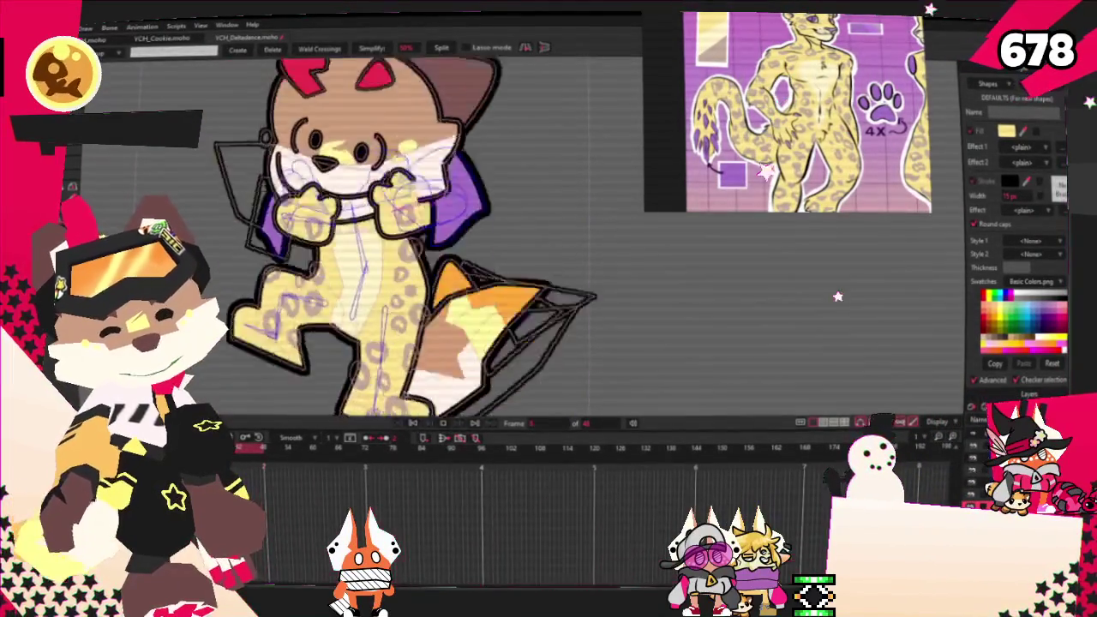
click(412, 423)
scroll(679, 392, up, 2)
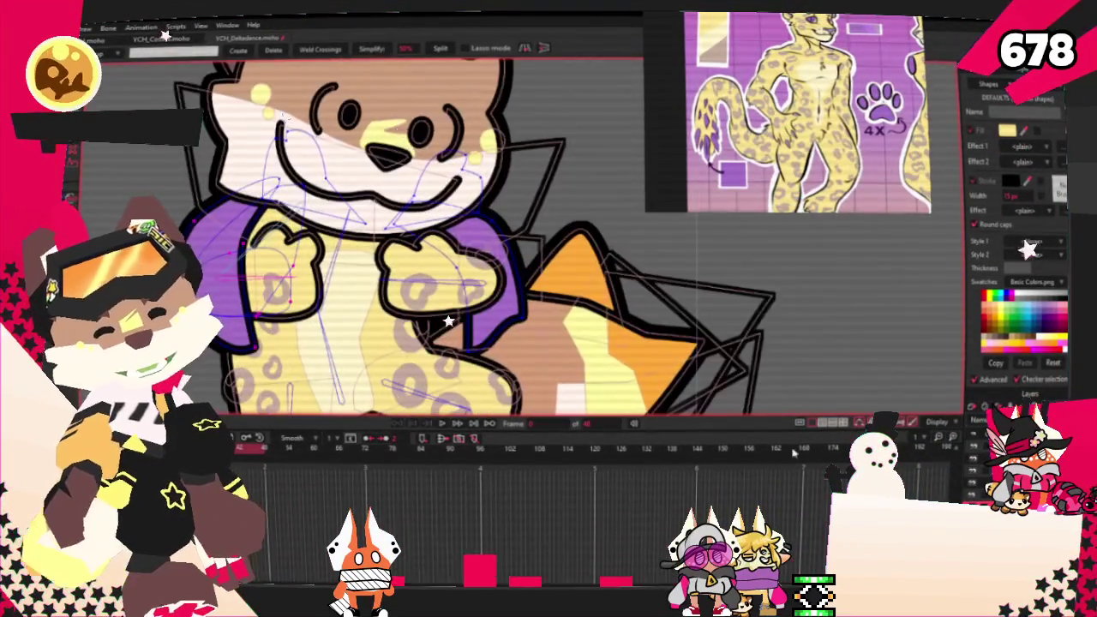
scroll(354, 295, up, 2)
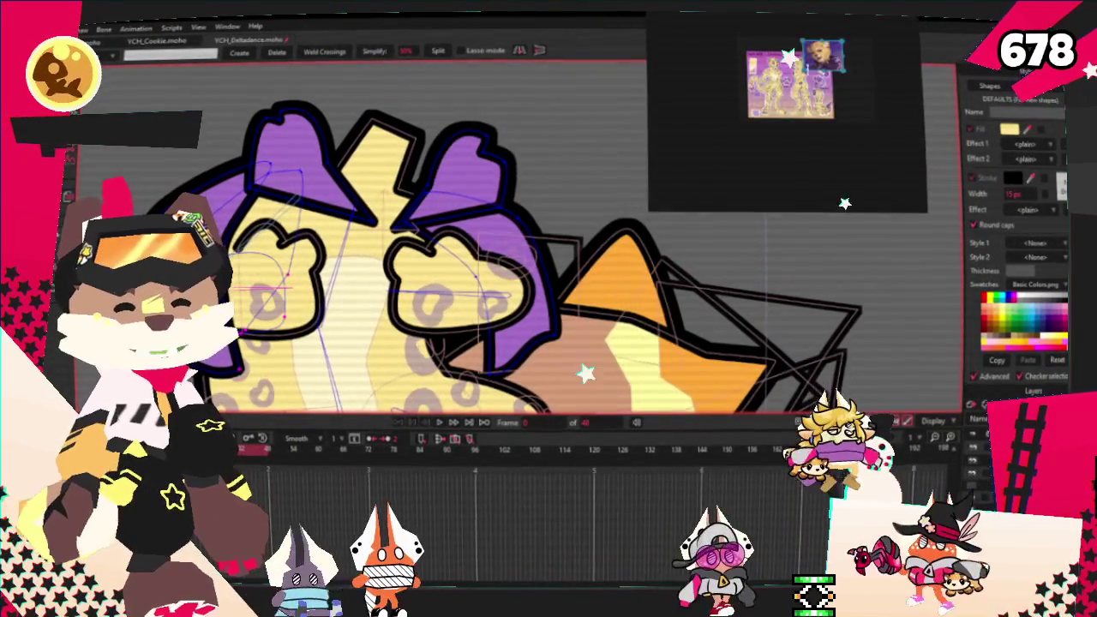
scroll(477, 147, up, 2)
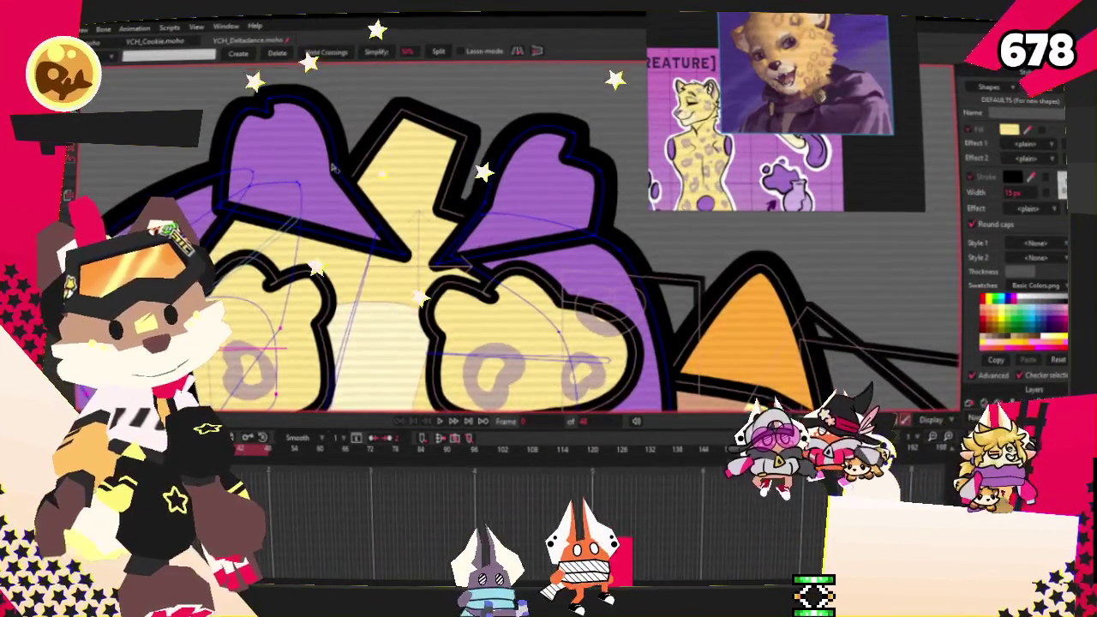
Add a new point on the hood's lower edge and drag it into a V shape.
scroll(411, 240, up, 1)
key(a)
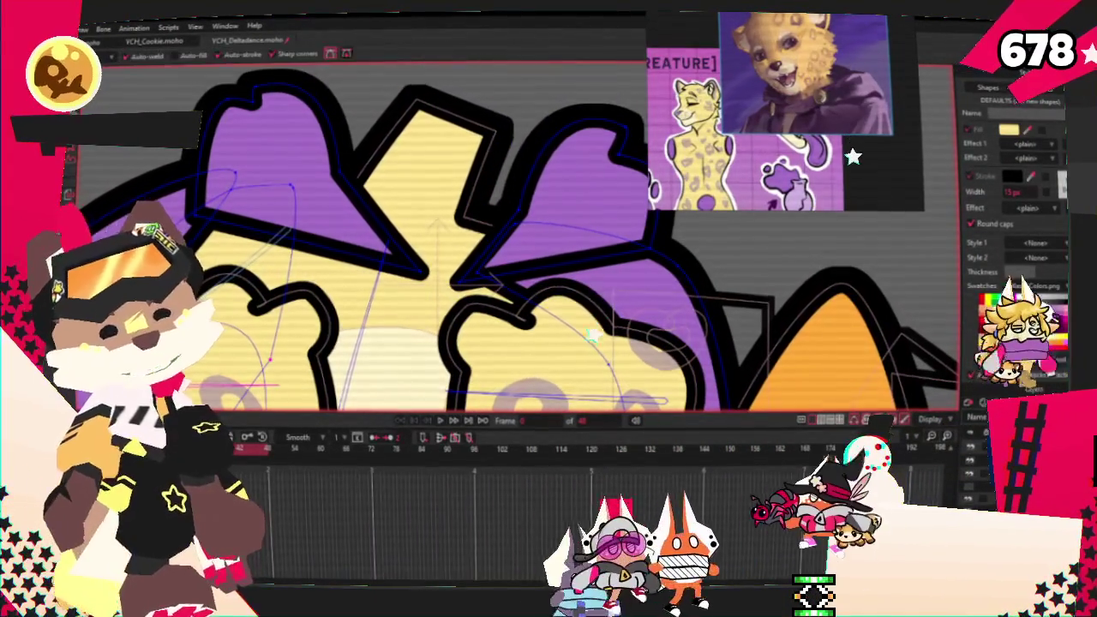
drag(360, 250, 418, 307)
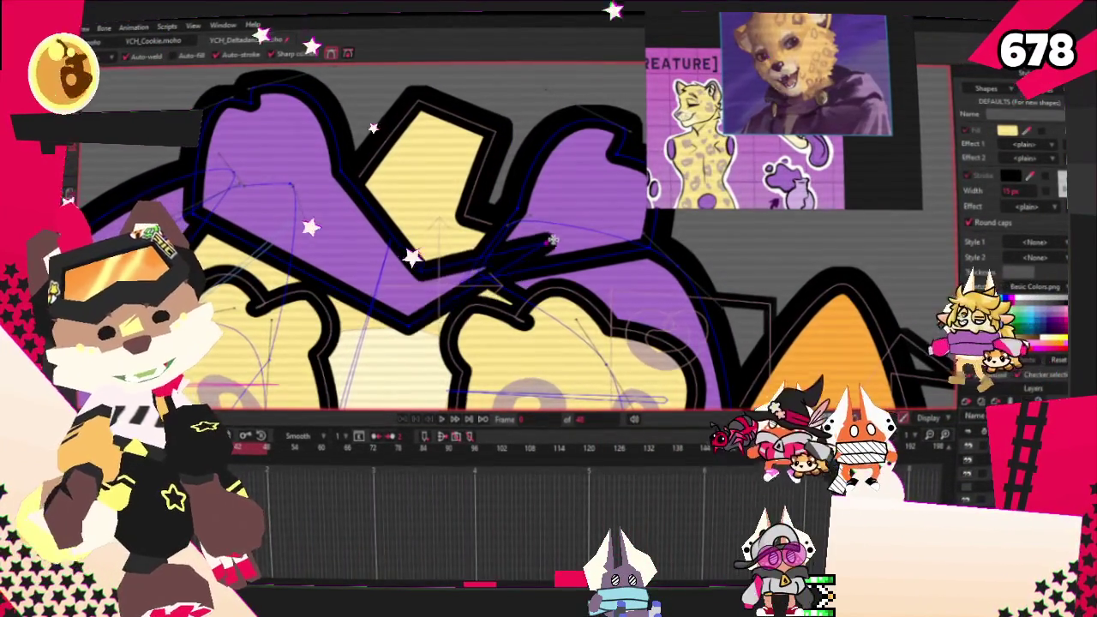
drag(417, 307, 582, 278)
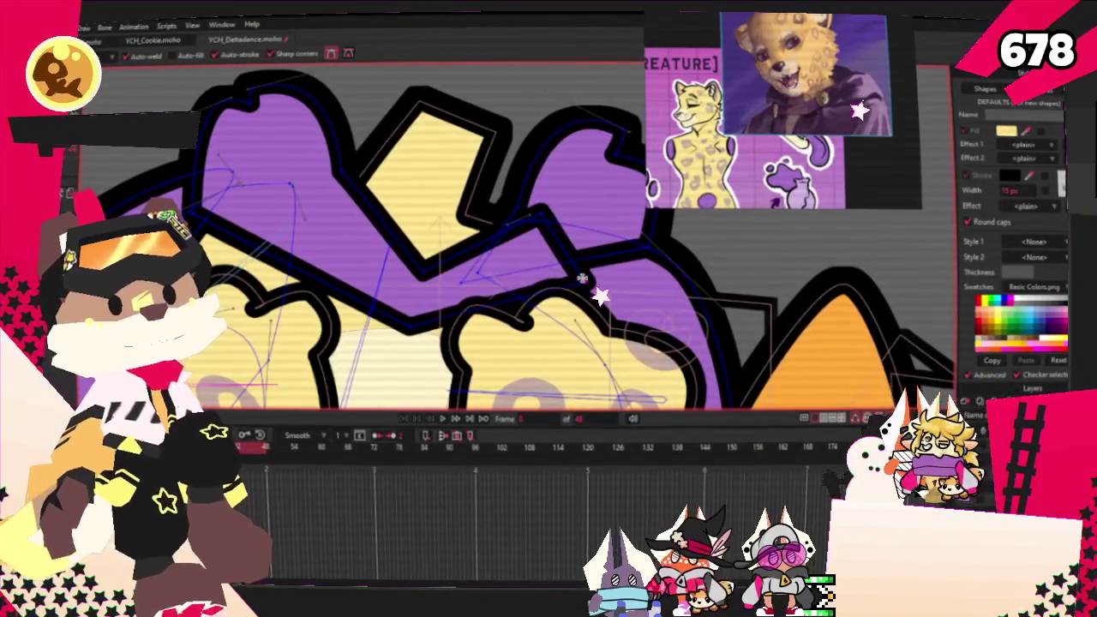
Merge the overlapping purple hood shapes into one and deselect it.
key(q)
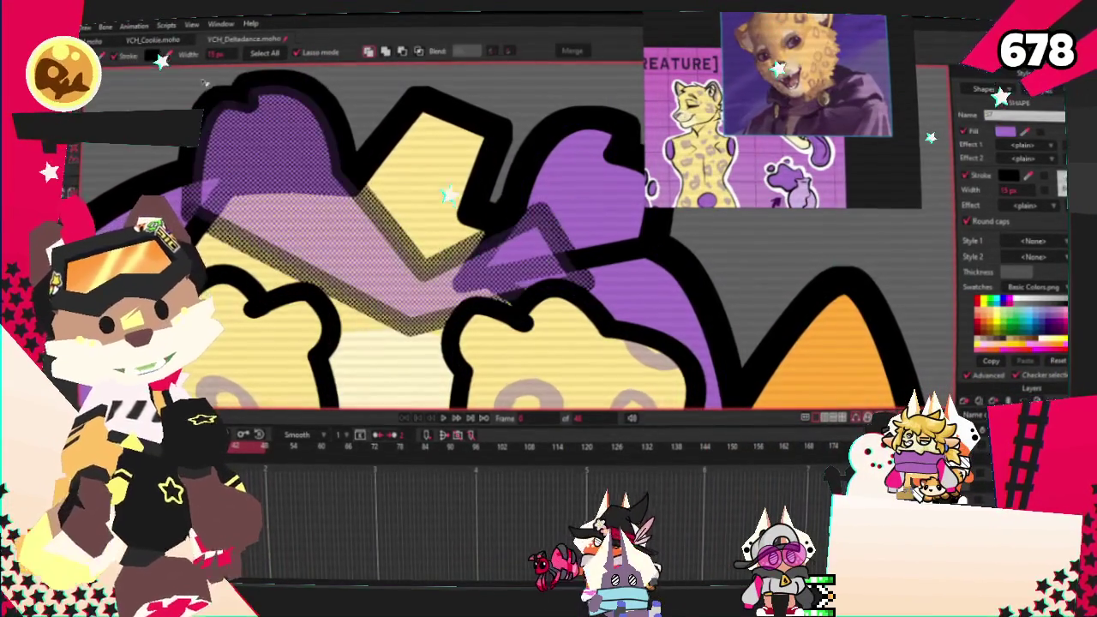
click(408, 53)
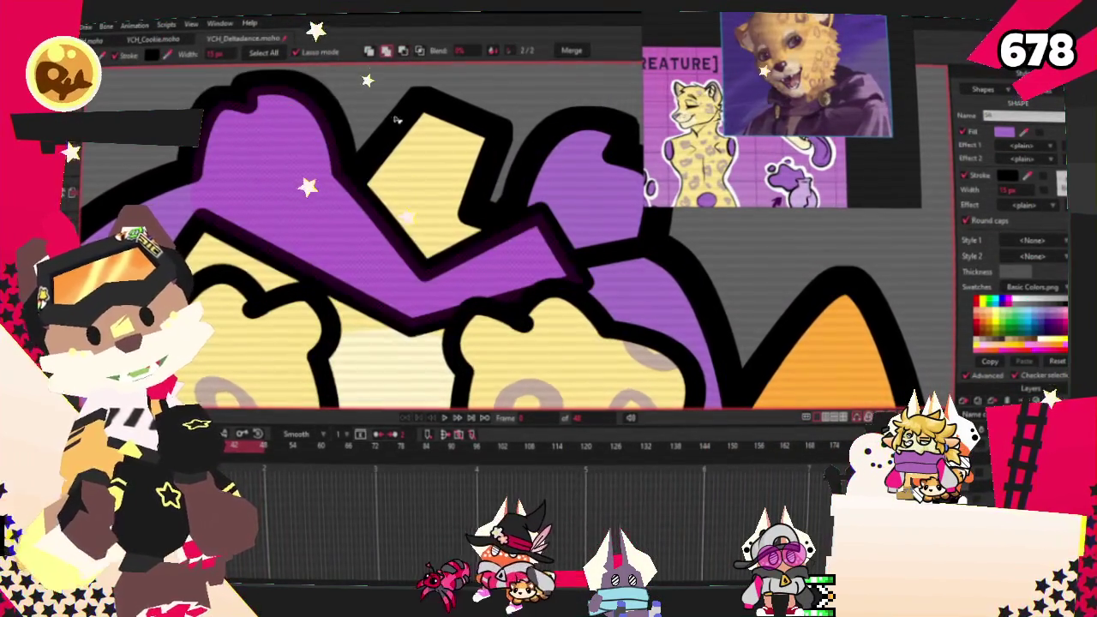
click(368, 51)
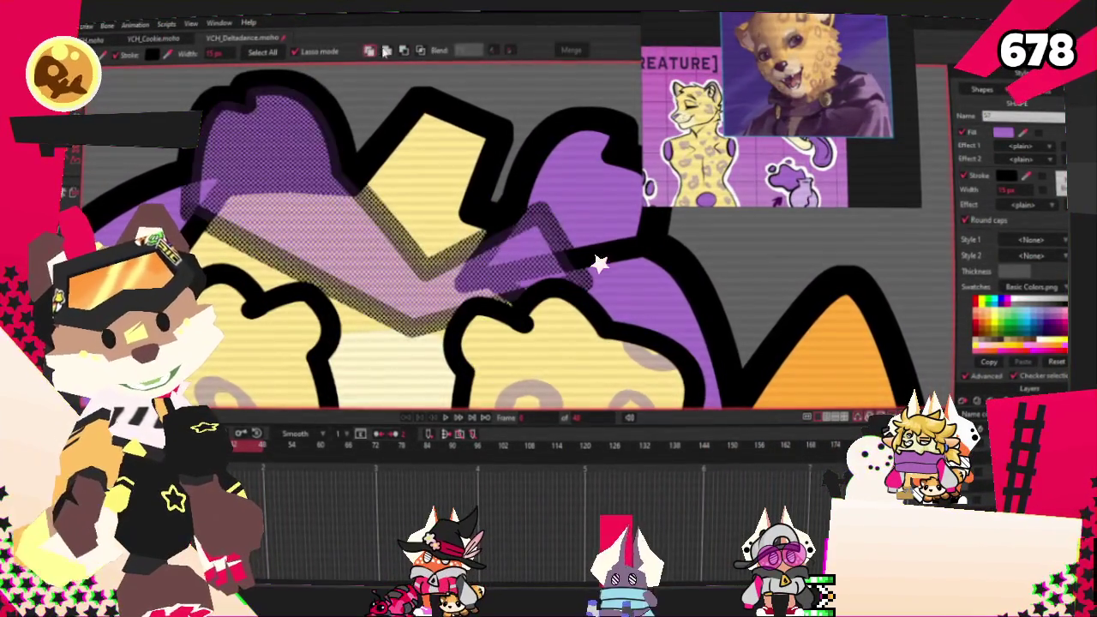
click(613, 182)
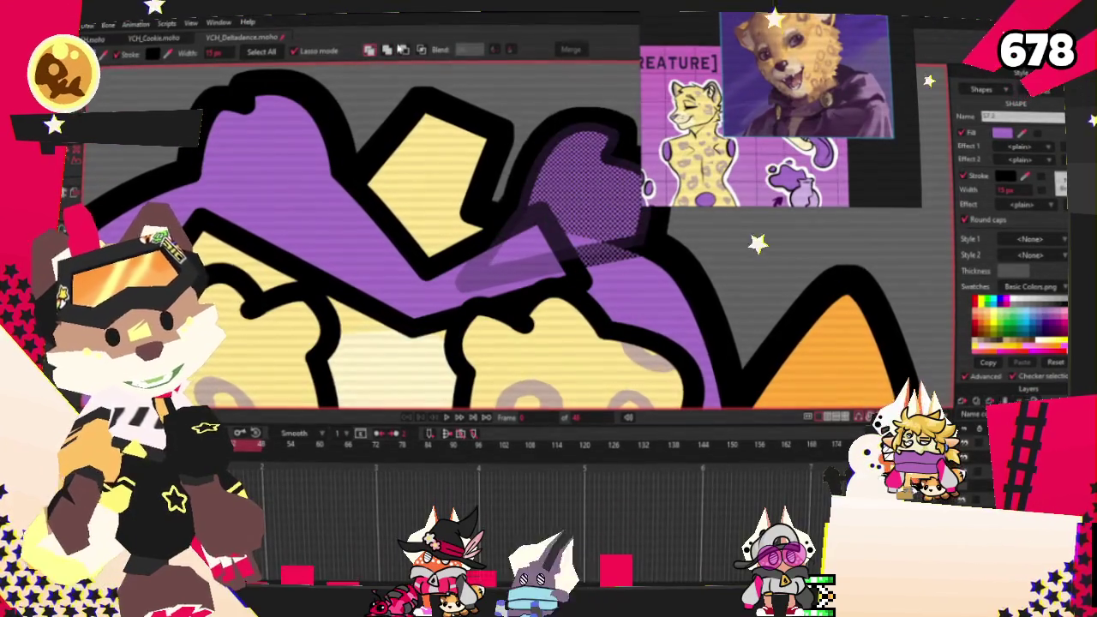
click(403, 52)
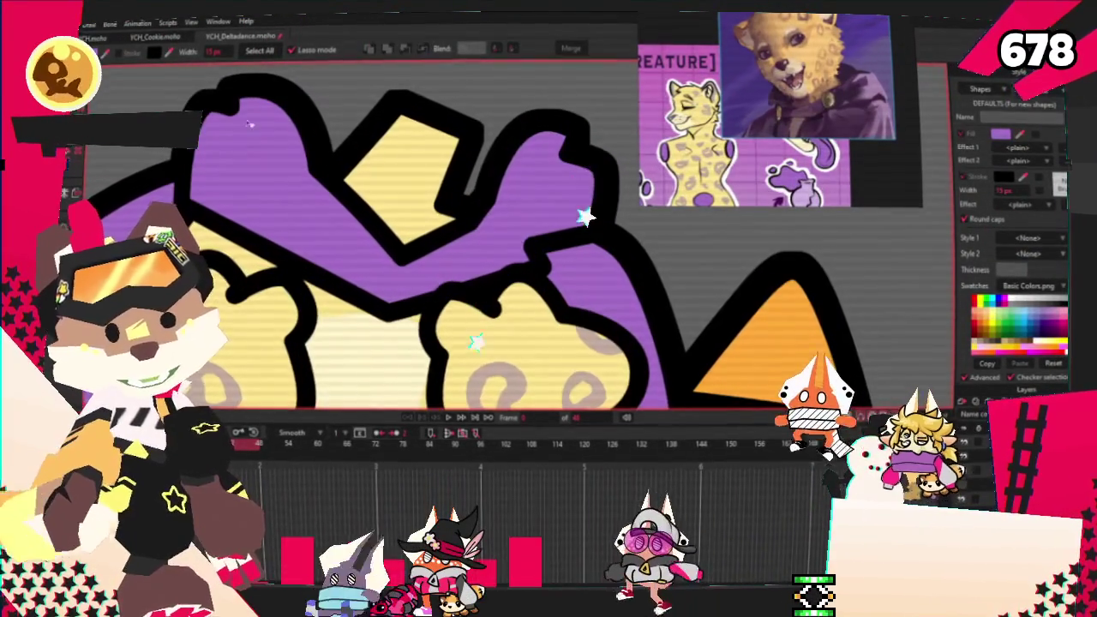
click(480, 171)
click(359, 133)
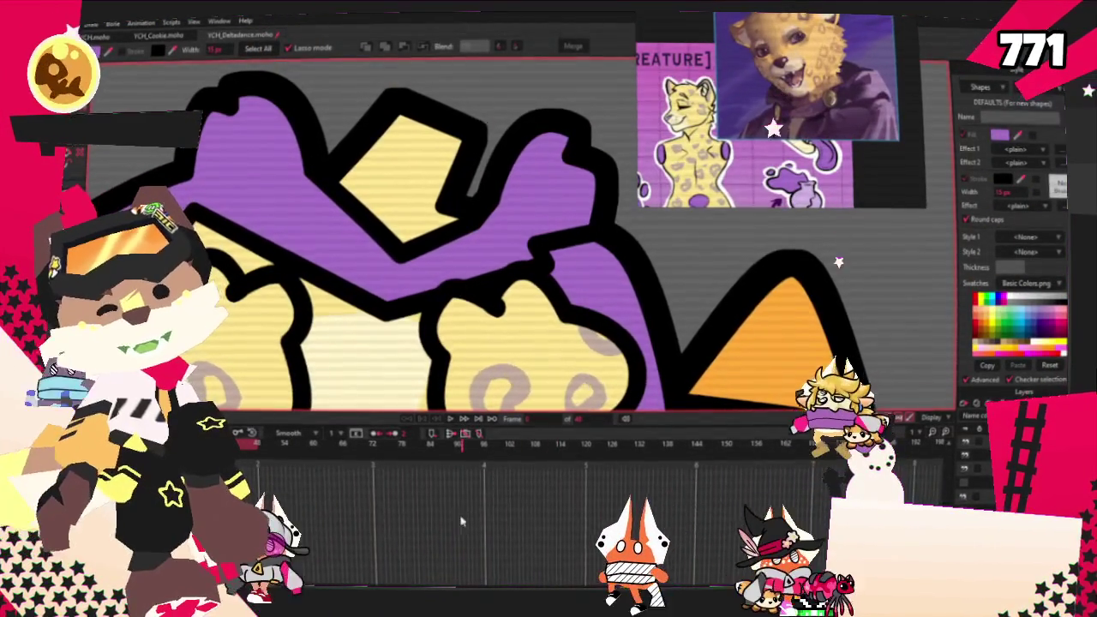
Move the hood's upper outline points up and to the left.
key(t)
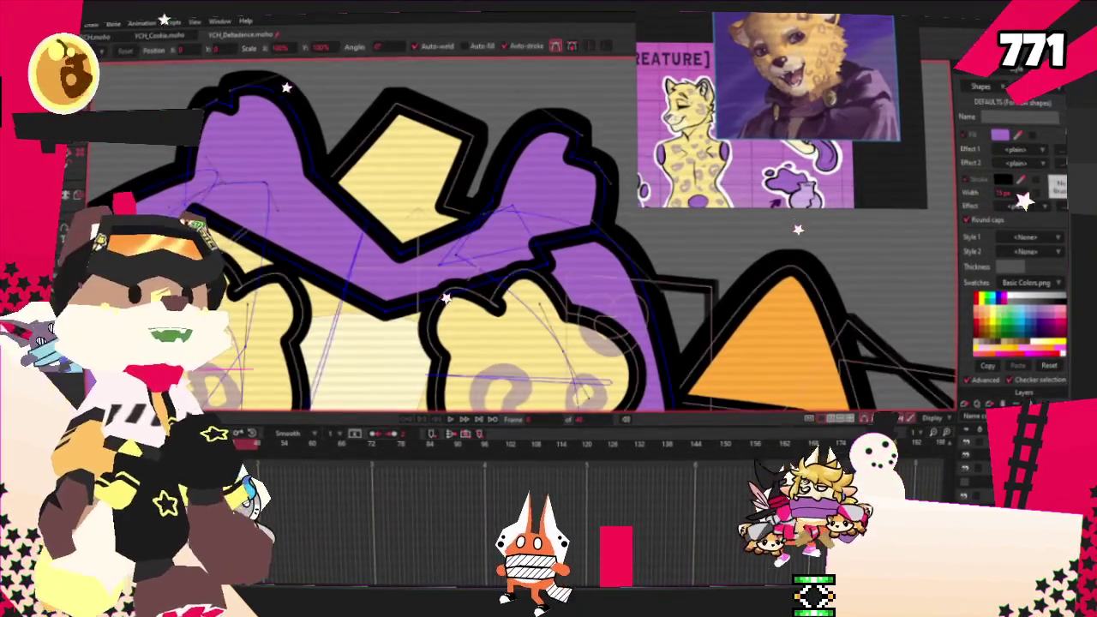
scroll(463, 253, up, 3)
scroll(463, 253, up, 3)
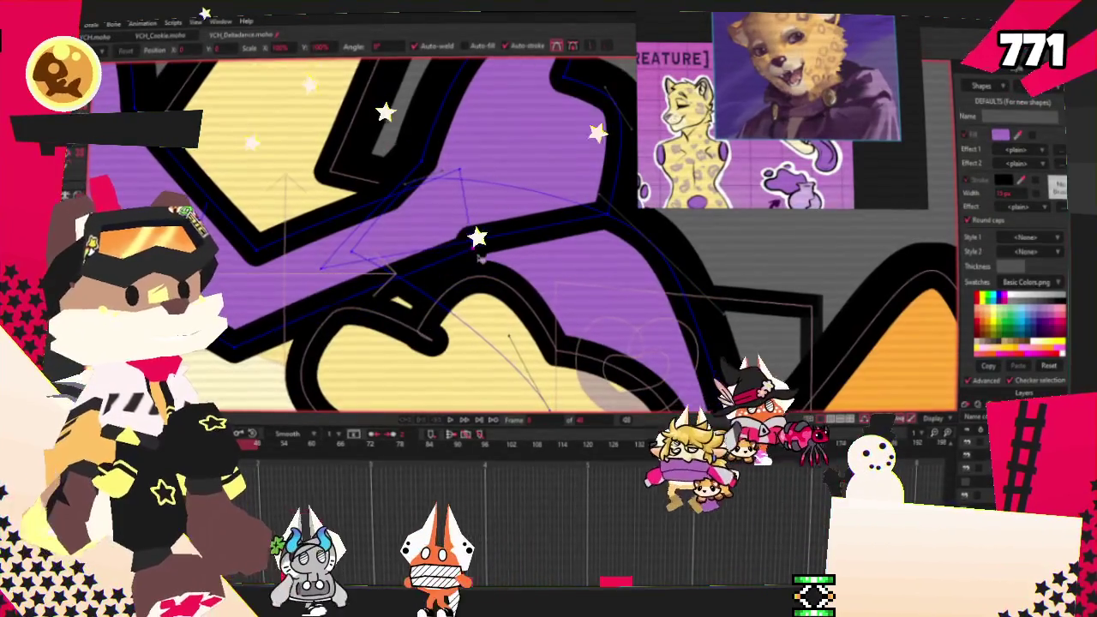
drag(474, 224, 452, 172)
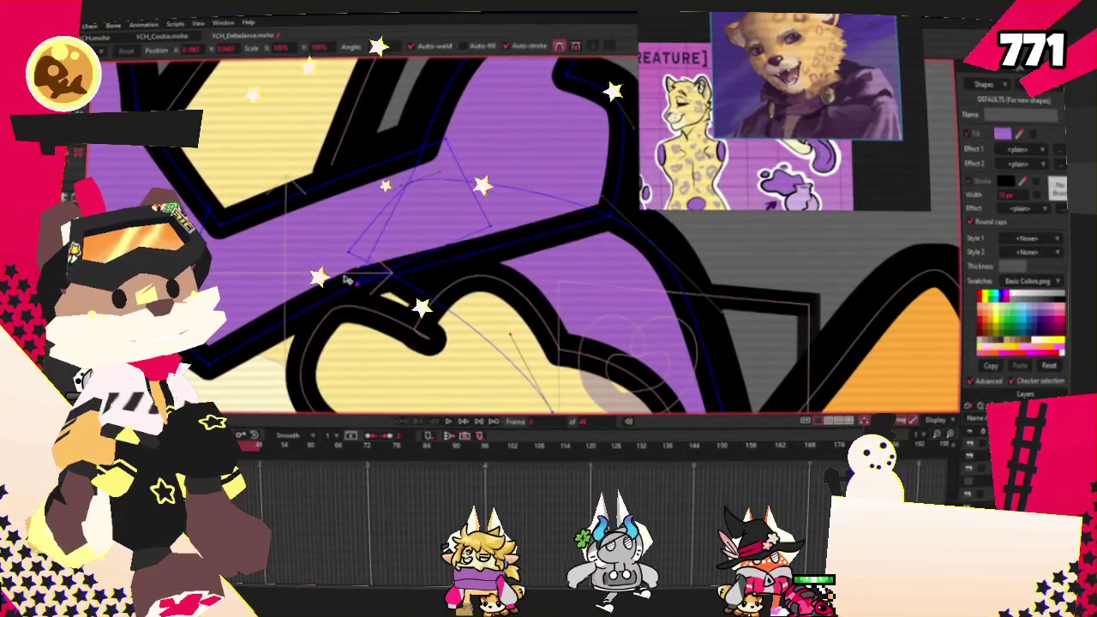
Pull the hood's right-lobe point up and to the left.
scroll(347, 277, down, 5)
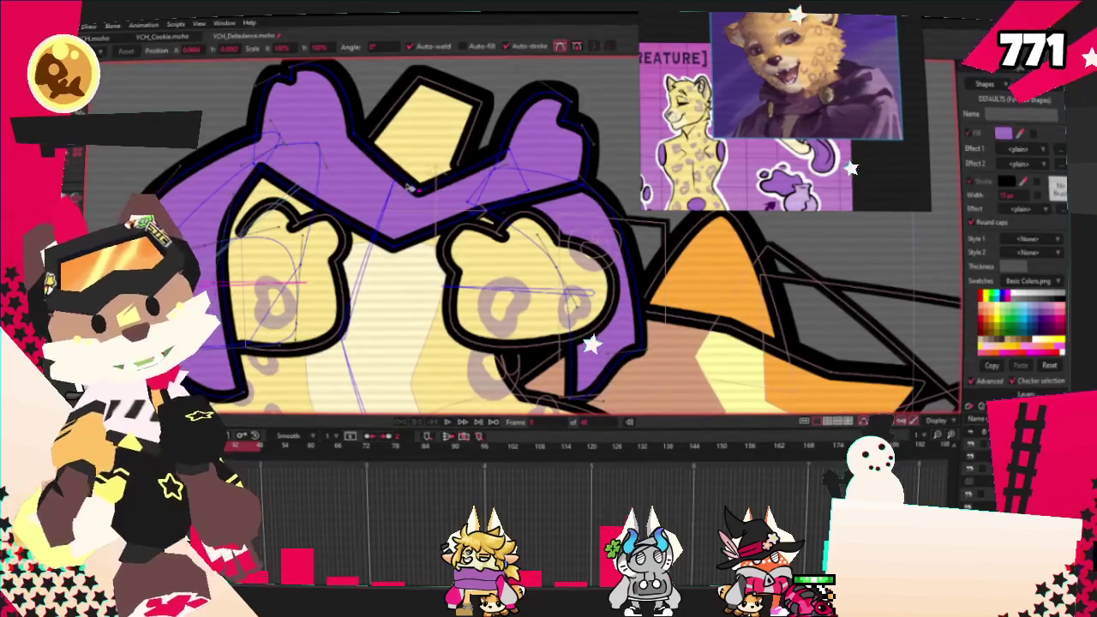
scroll(257, 174, up, 5)
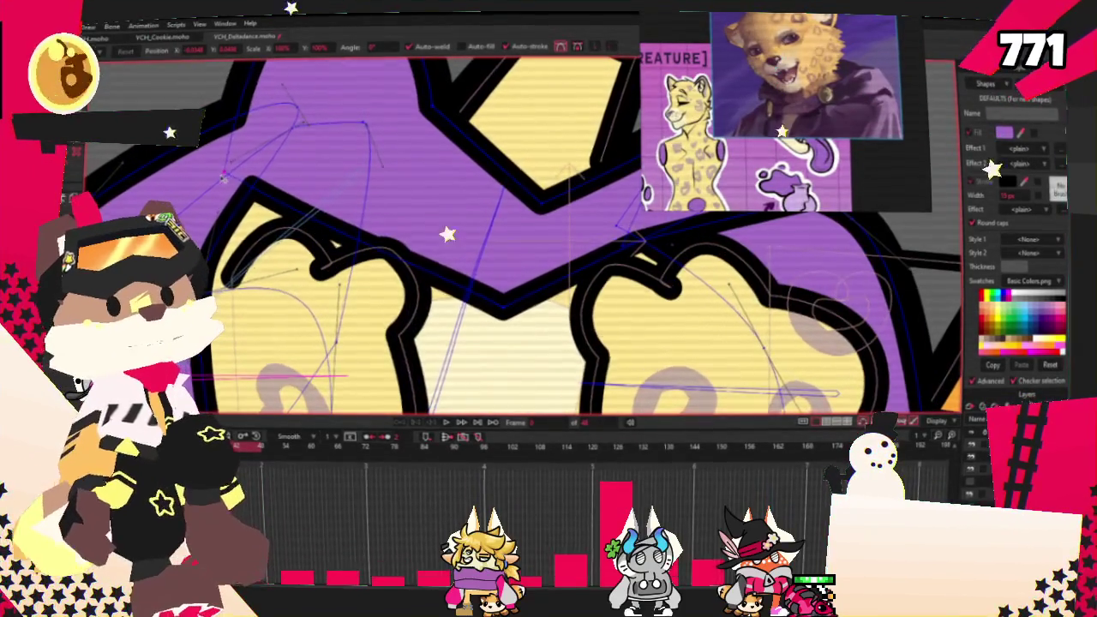
scroll(332, 162, down, 6)
scroll(332, 162, up, 1)
scroll(330, 164, up, 1)
scroll(326, 168, up, 2)
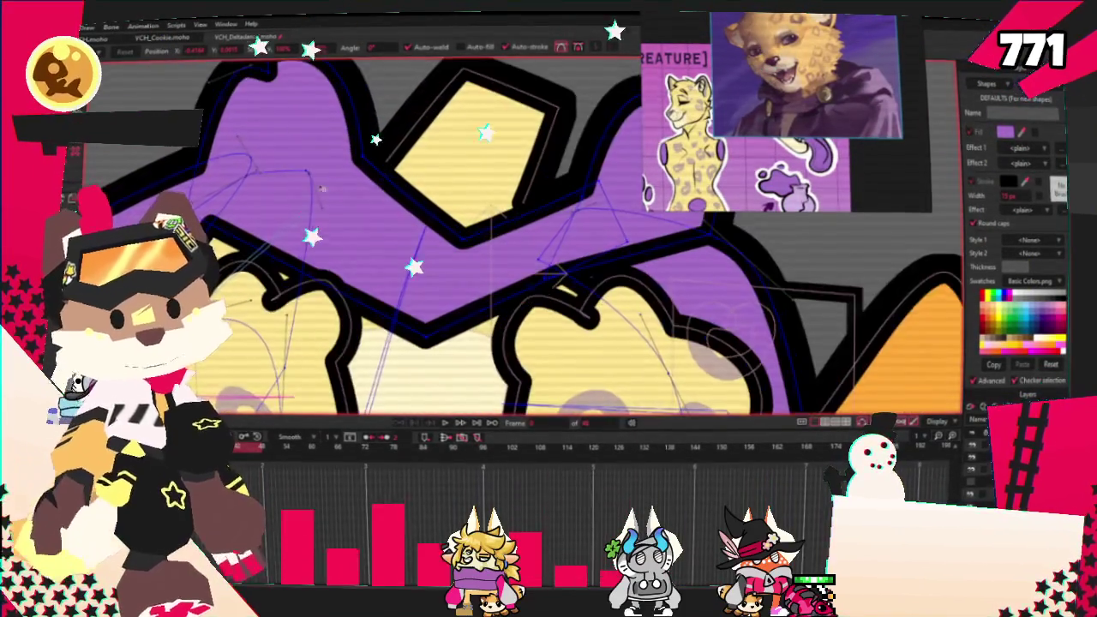
scroll(321, 172, up, 1)
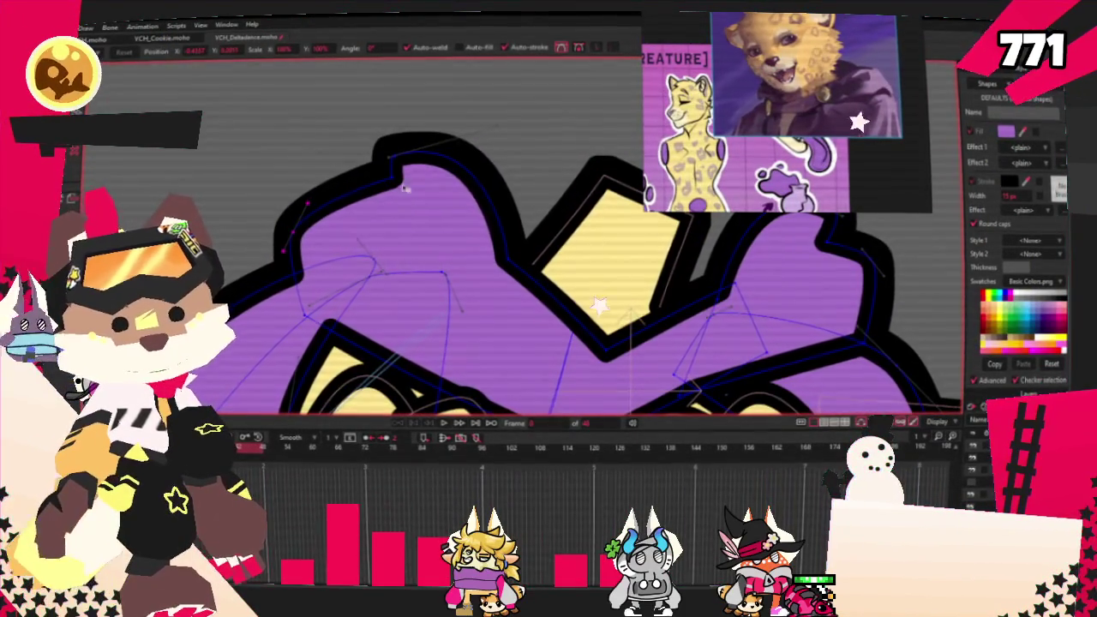
scroll(352, 238, down, 3)
scroll(625, 229, up, 3)
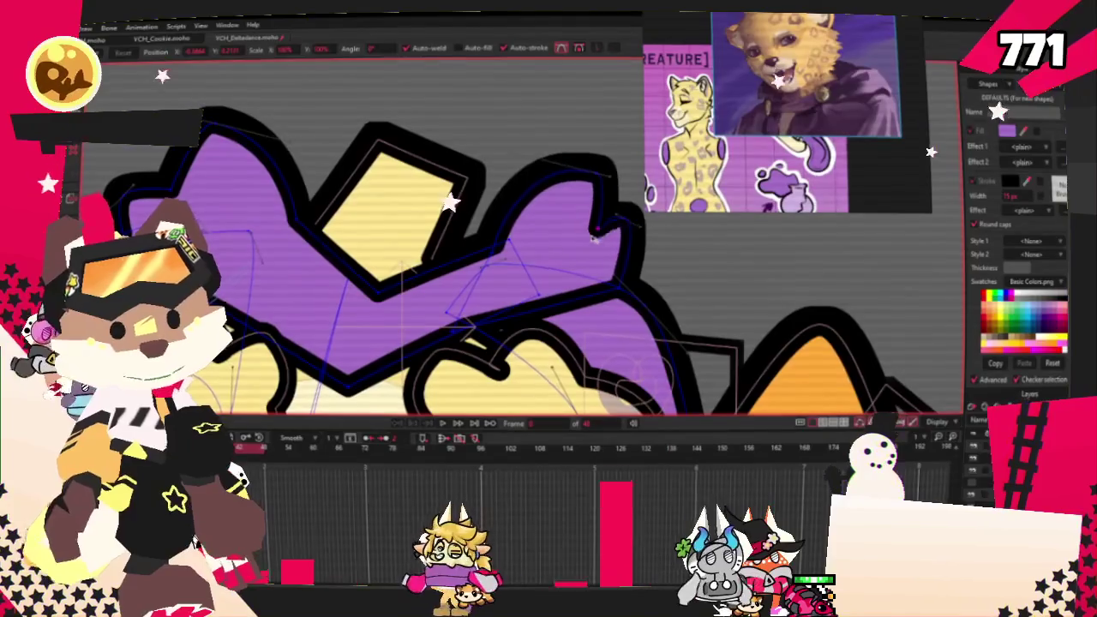
drag(624, 228, 619, 216)
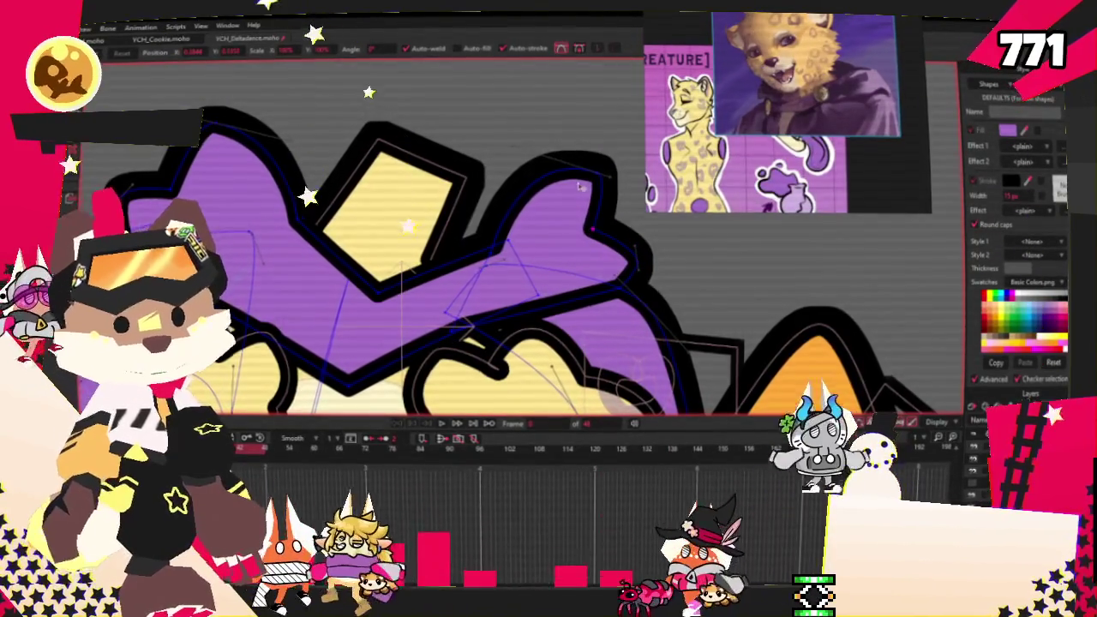
key(r)
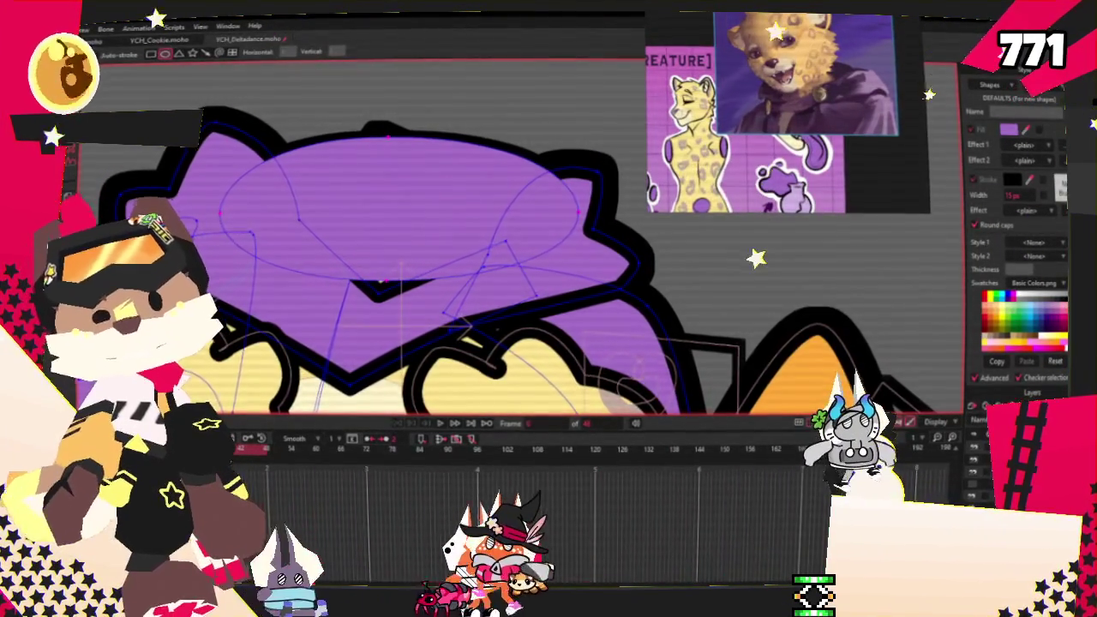
key(e)
click(469, 238)
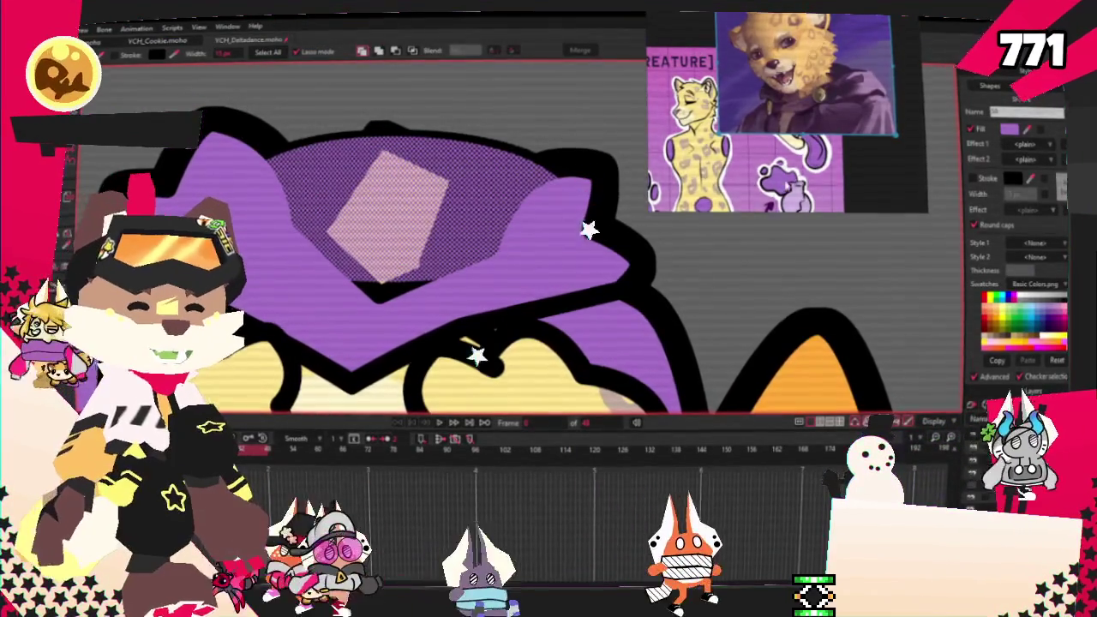
scroll(792, 59, up, 3)
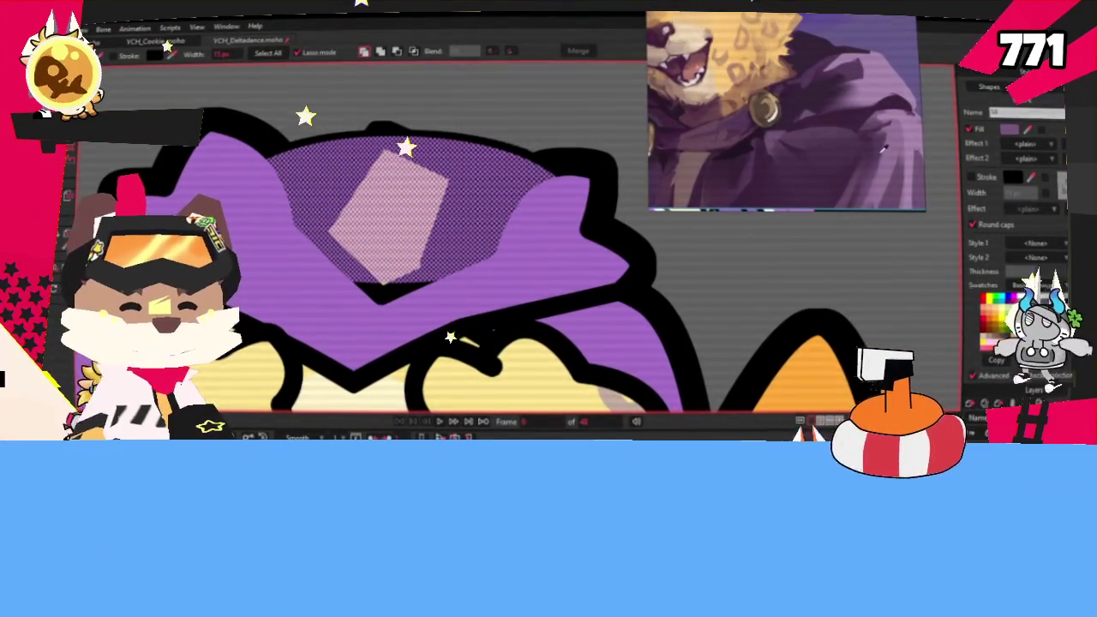
key(Tab)
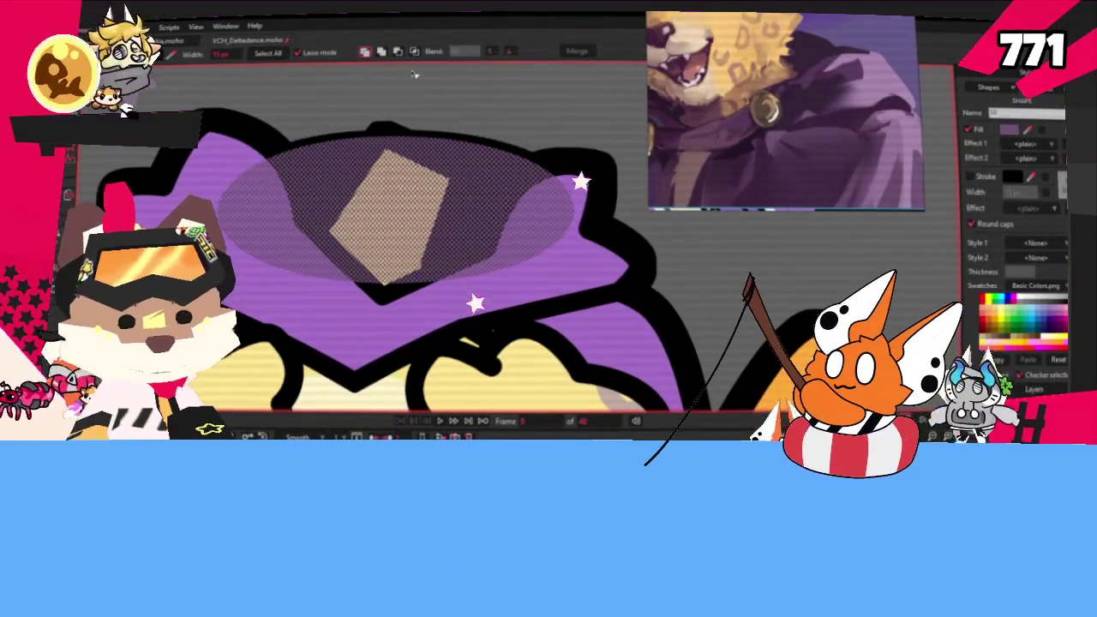
key(Tab)
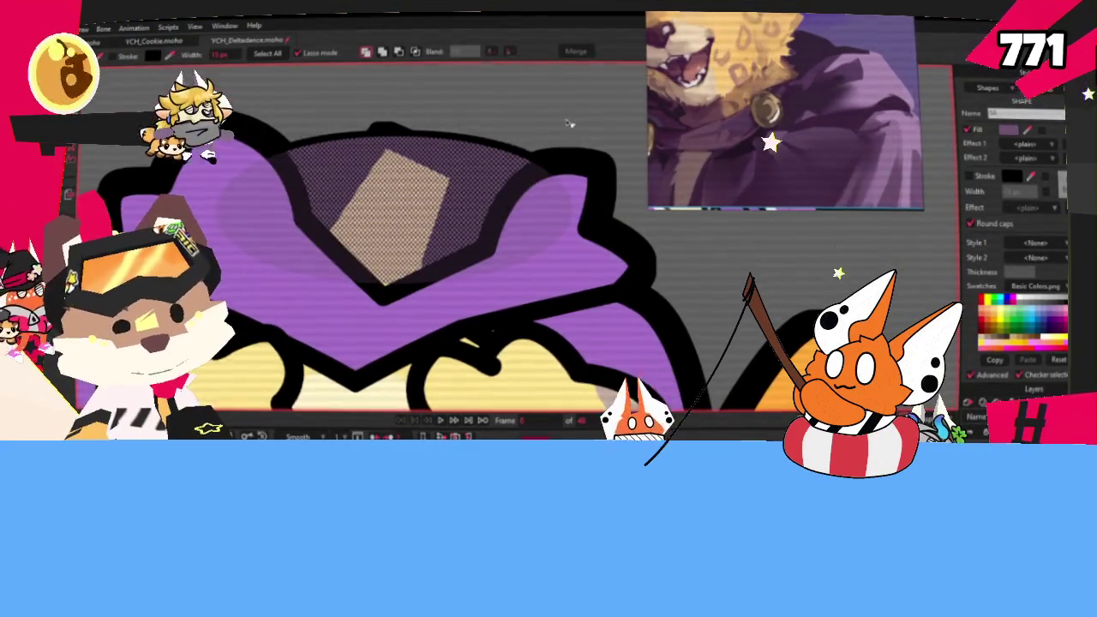
scroll(565, 124, down, 3)
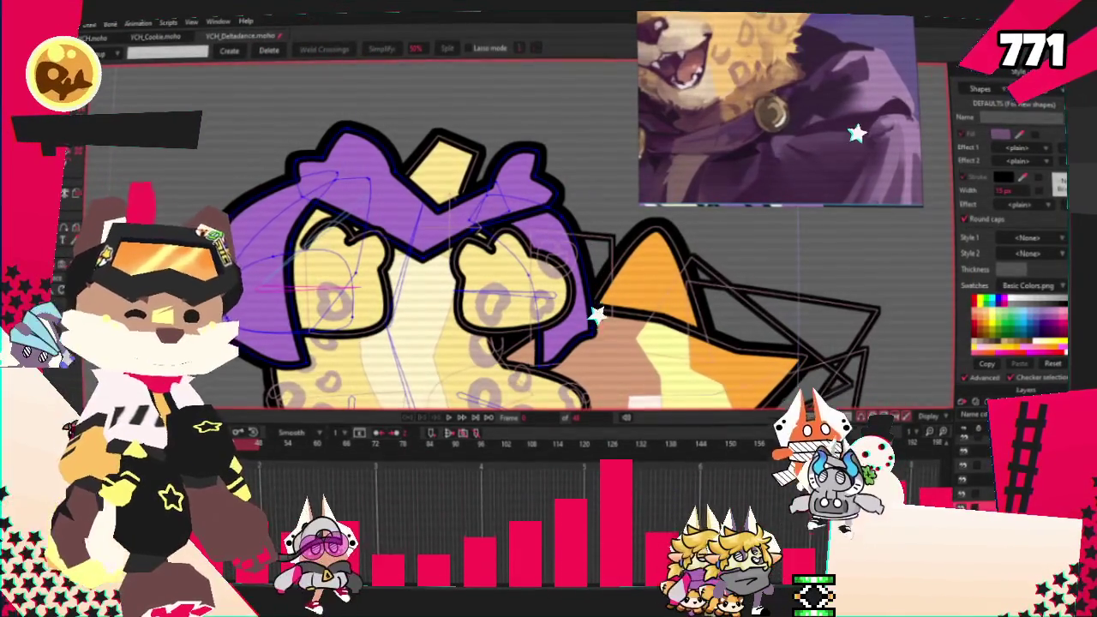
Deselect the top purple shape so the hood's points can be edited.
key(t)
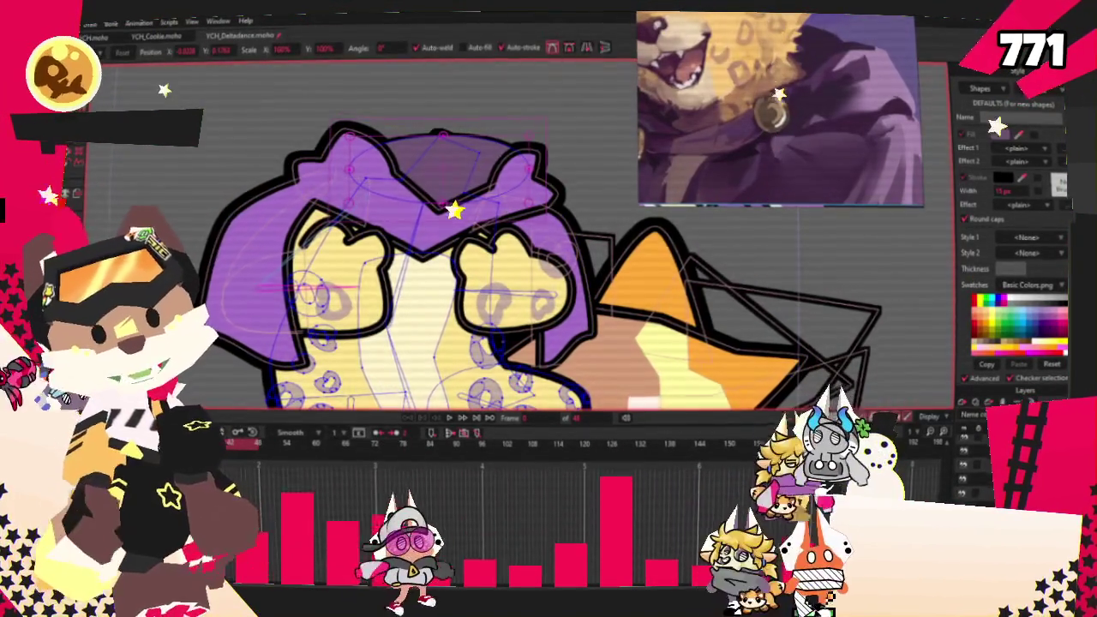
key(q)
click(475, 328)
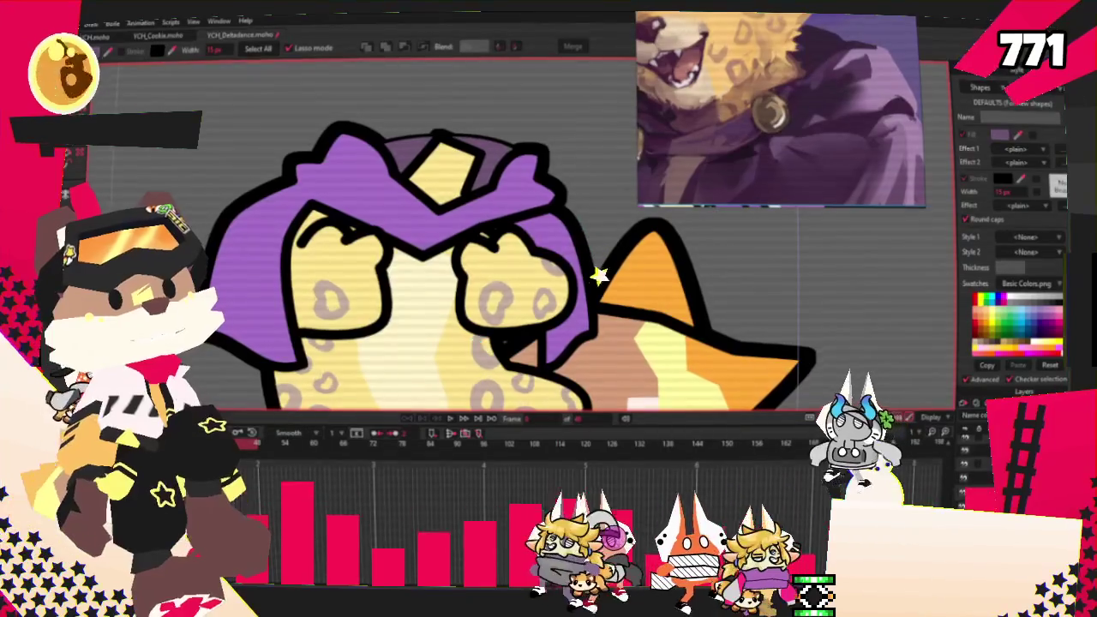
key(a)
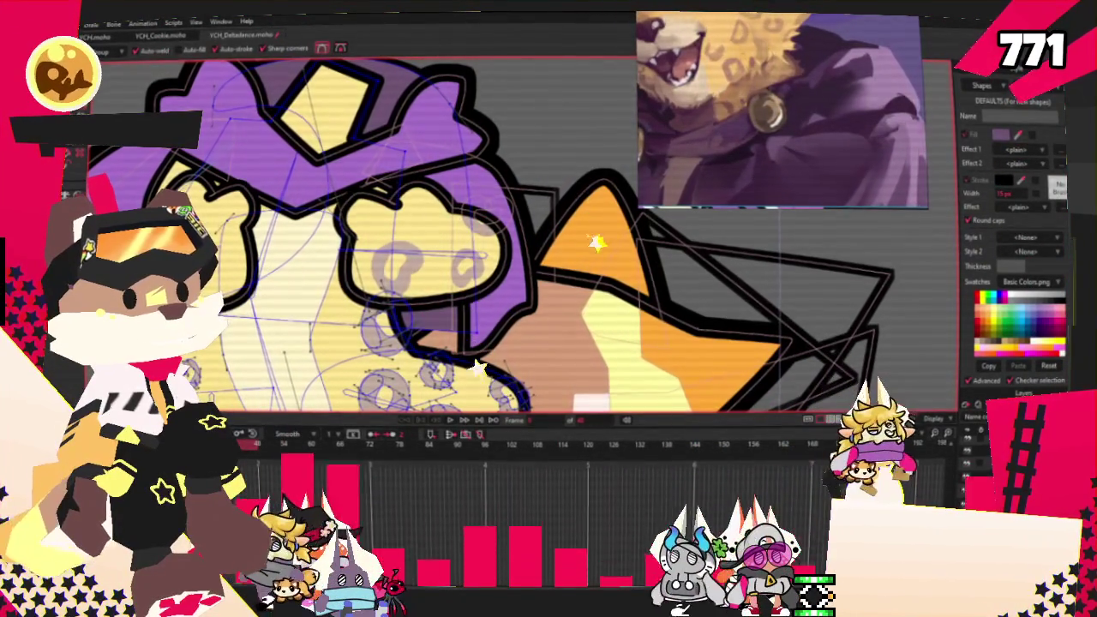
key(t)
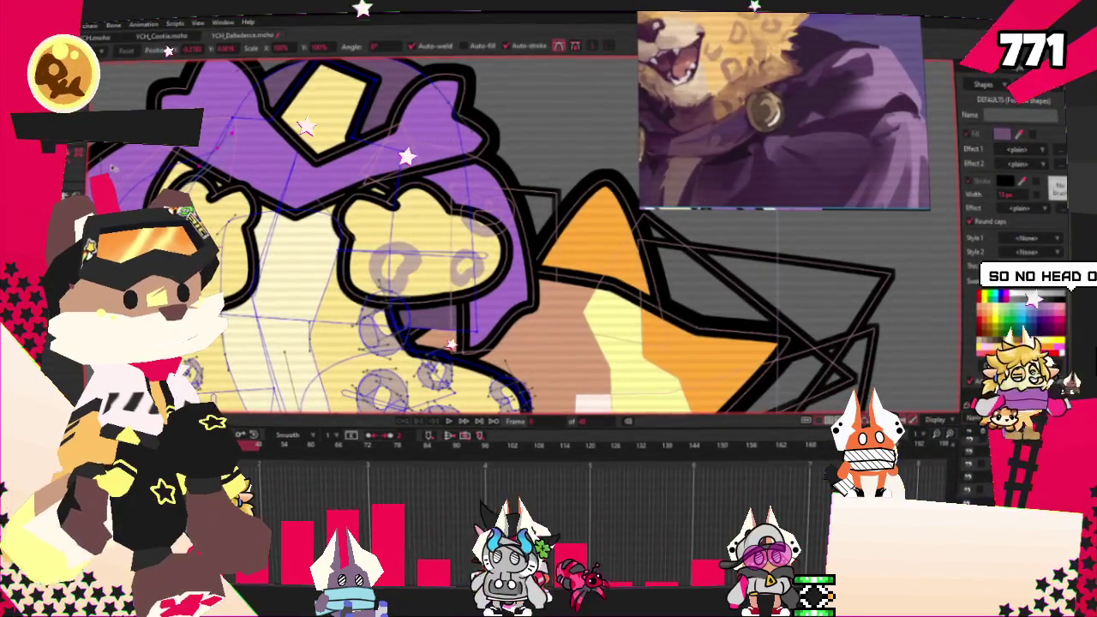
scroll(448, 316, up, 2)
scroll(448, 316, up, 2)
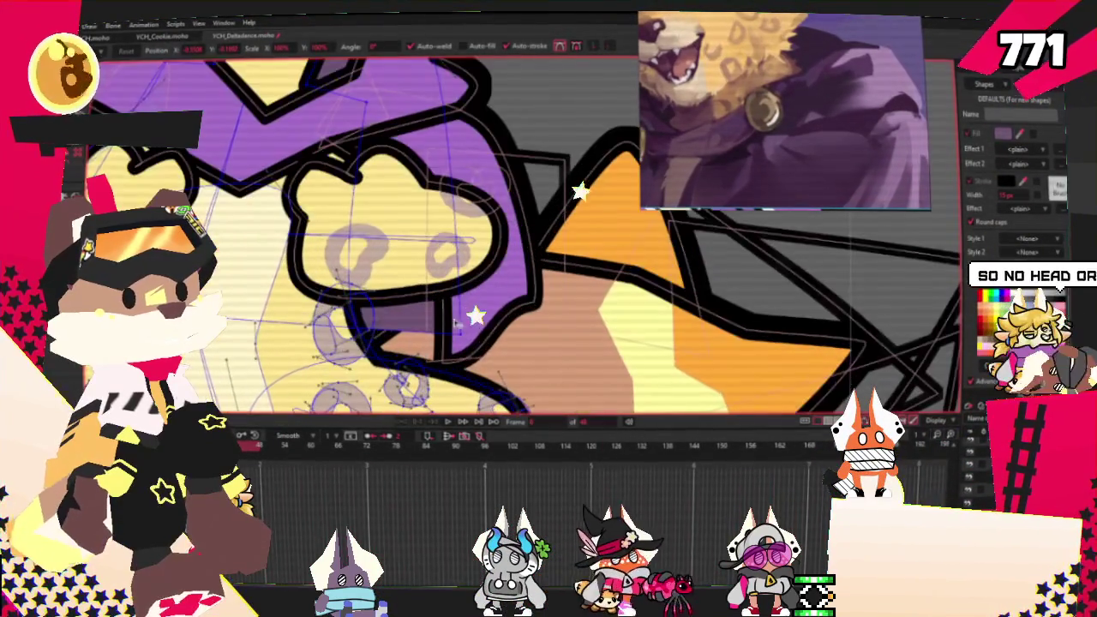
scroll(489, 314, down, 3)
key(g)
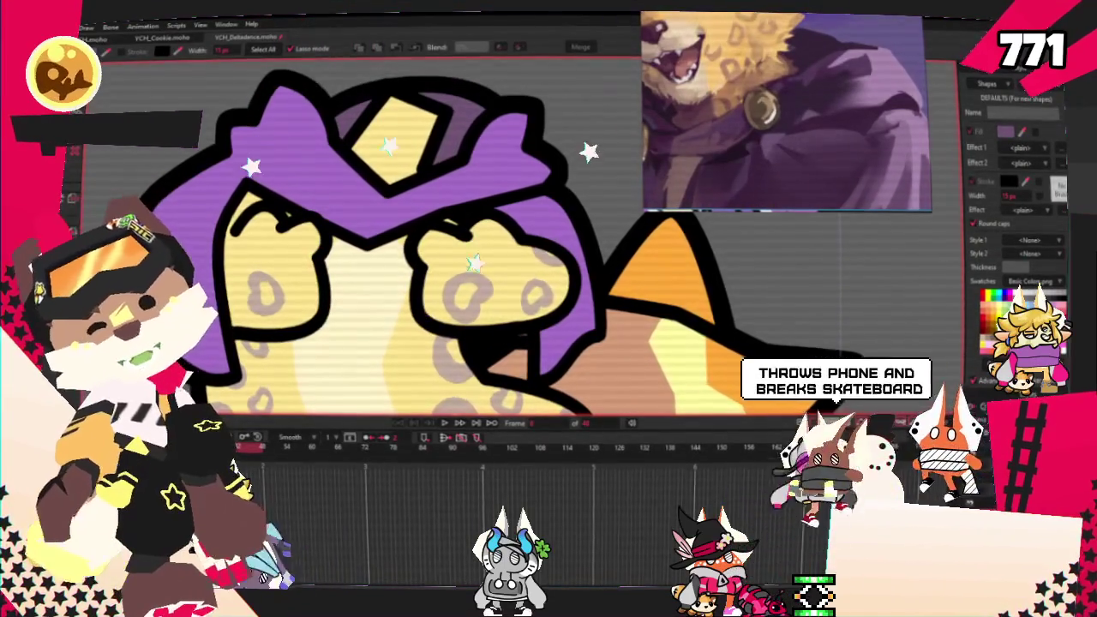
Drag the hood's top-edge points above the yellow diamond down and to the left.
key(t)
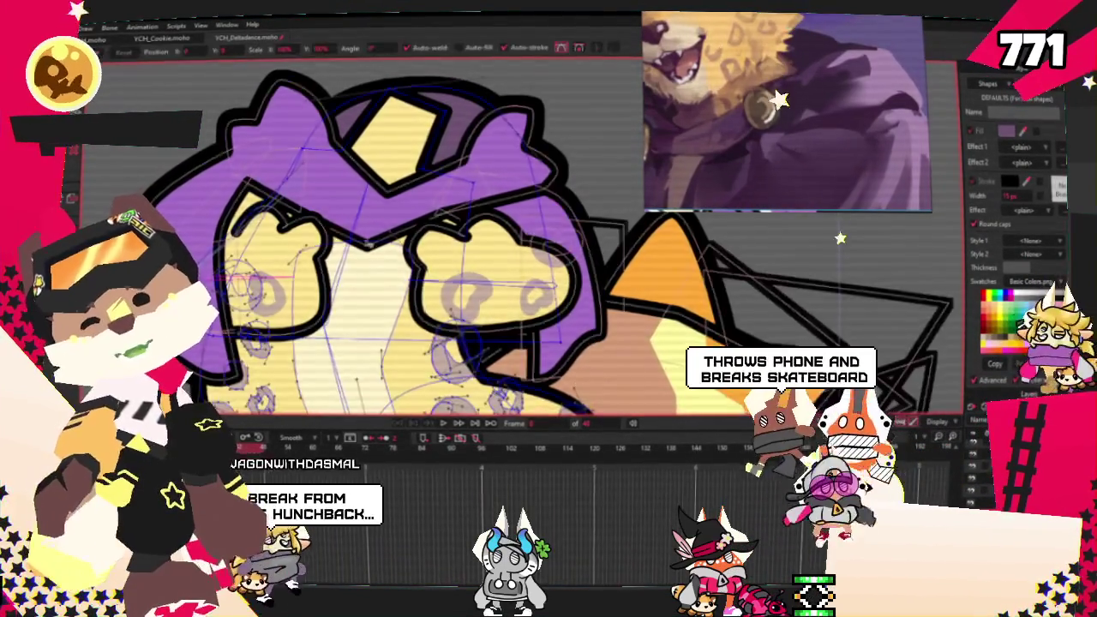
scroll(414, 137, up, 2)
scroll(414, 137, up, 2)
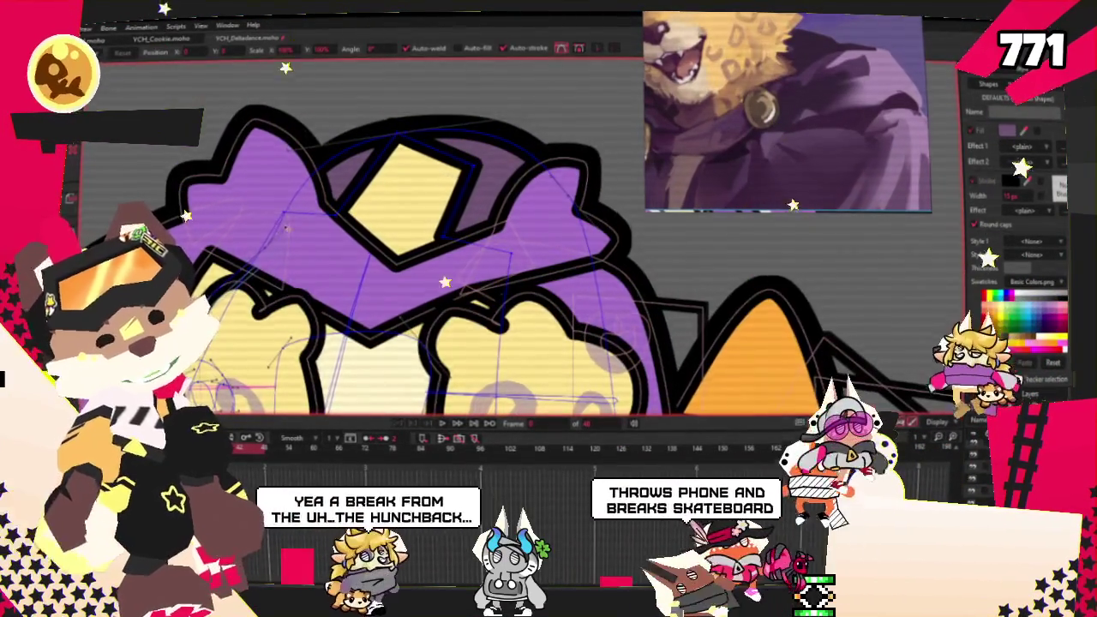
scroll(312, 197, up, 2)
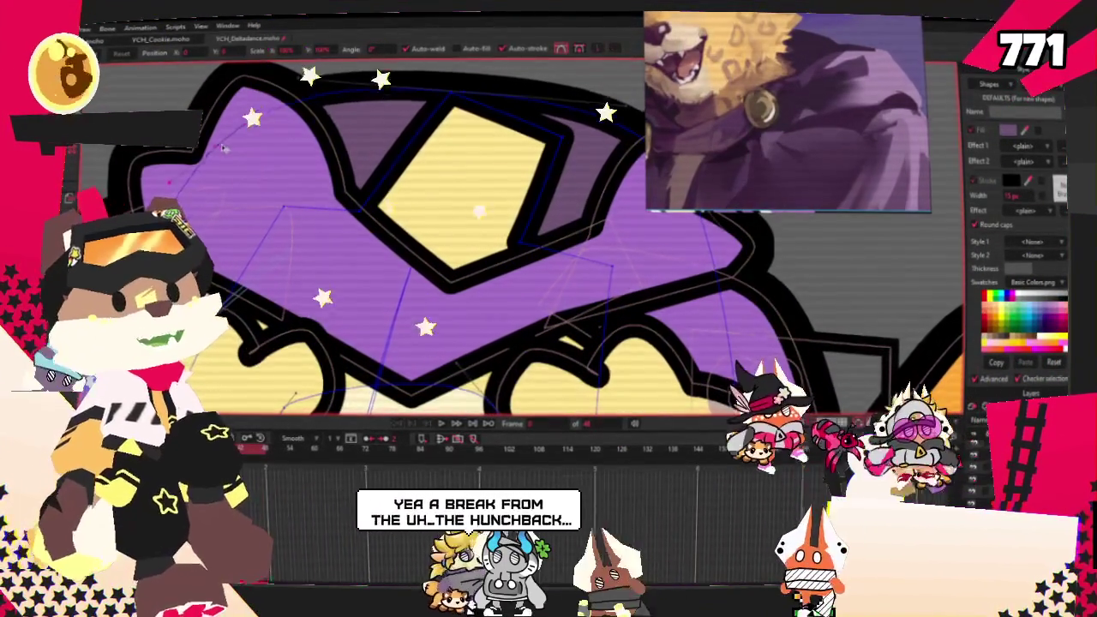
drag(478, 93, 272, 130)
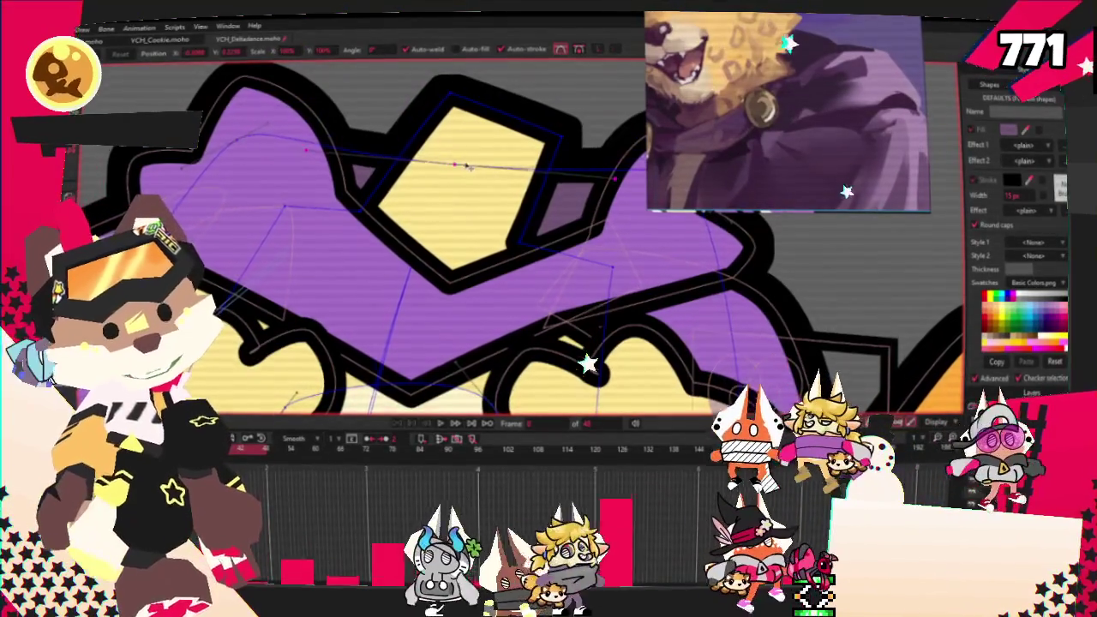
scroll(283, 150, down, 3)
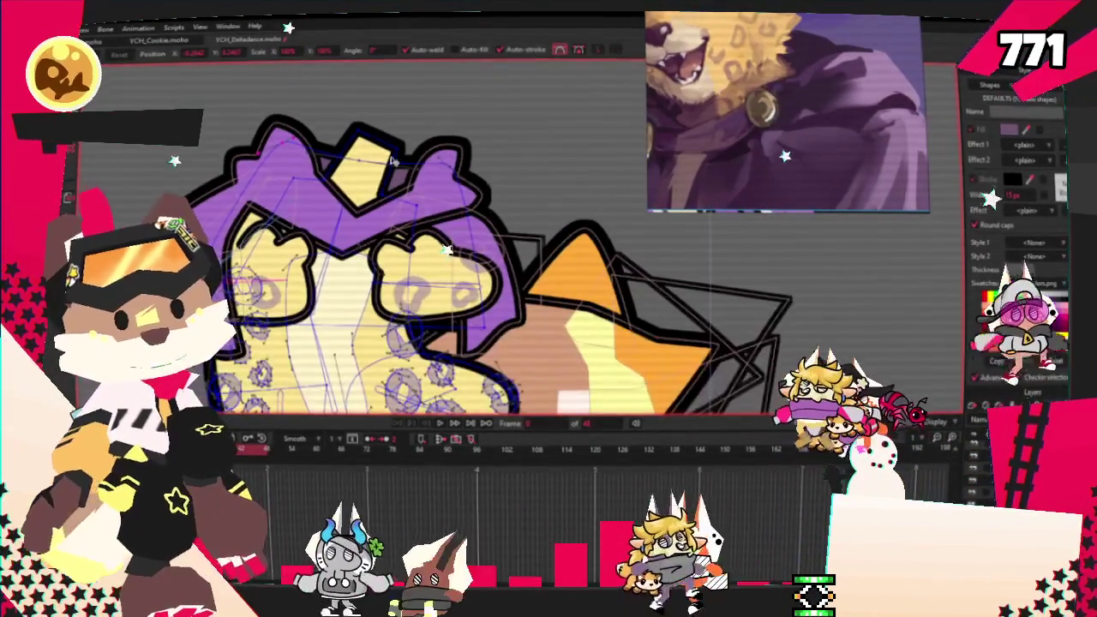
scroll(295, 171, up, 2)
scroll(295, 171, up, 2)
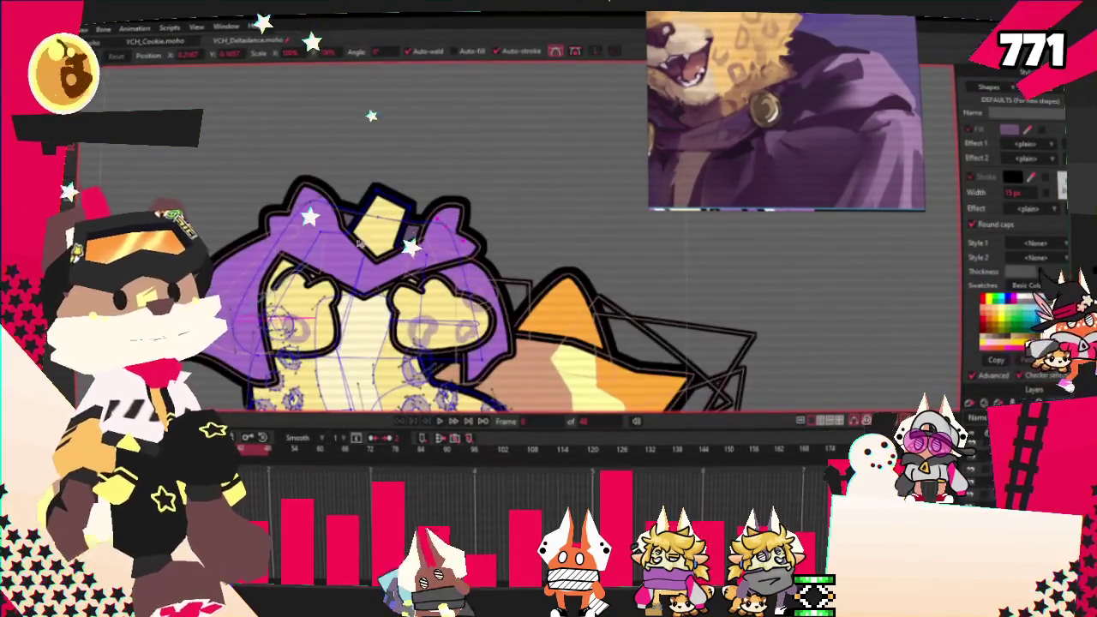
scroll(401, 307, up, 2)
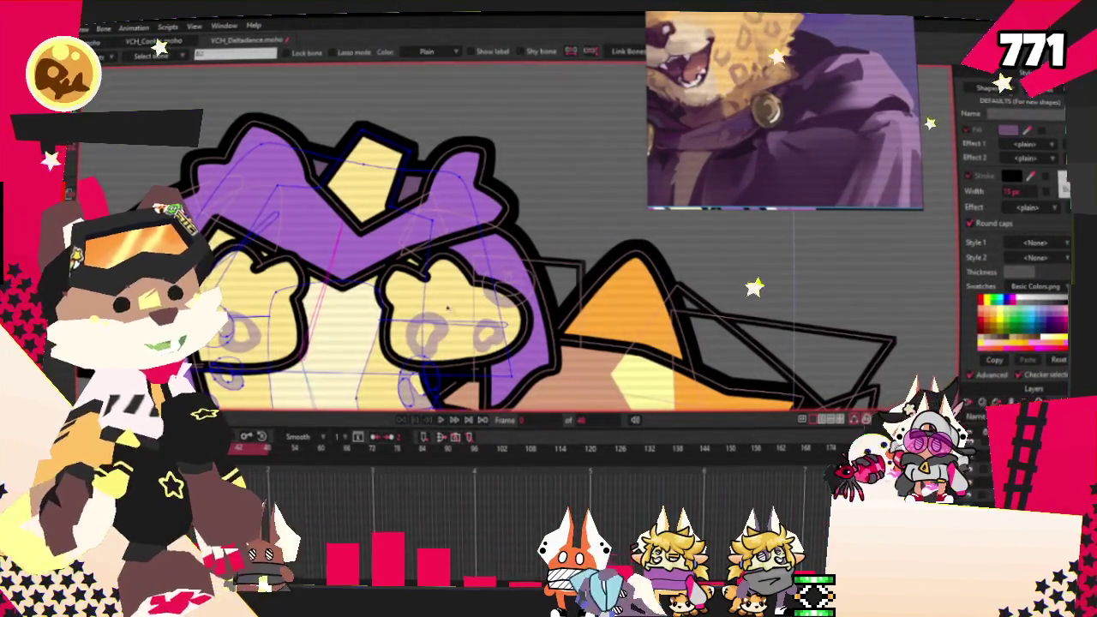
scroll(453, 222, up, 2)
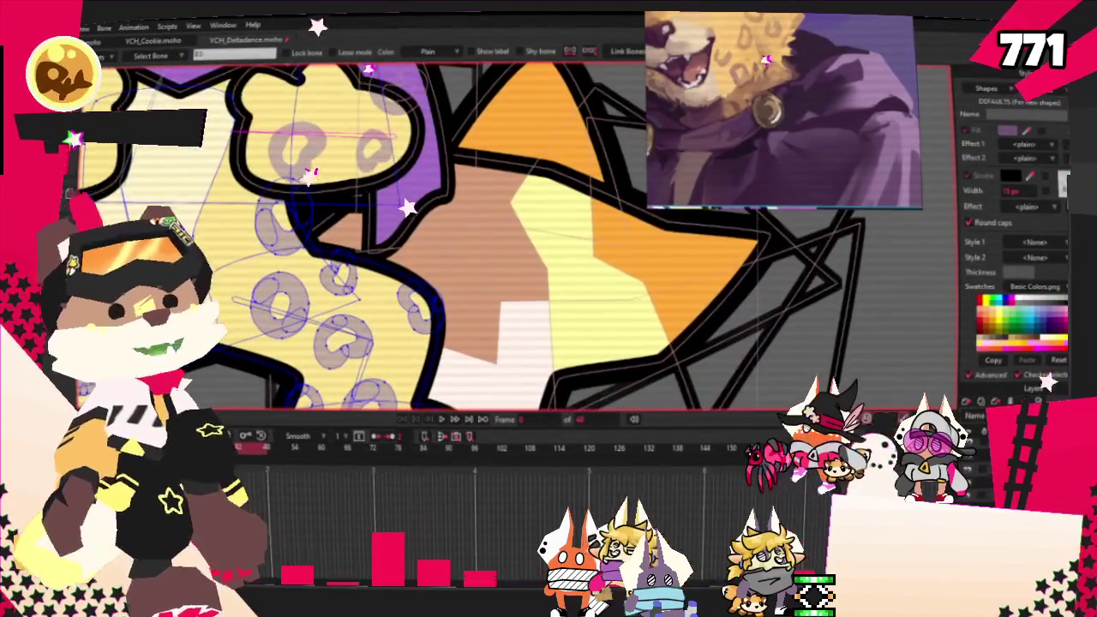
scroll(598, 300, up, 2)
scroll(598, 300, down, 2)
key(g)
key(i)
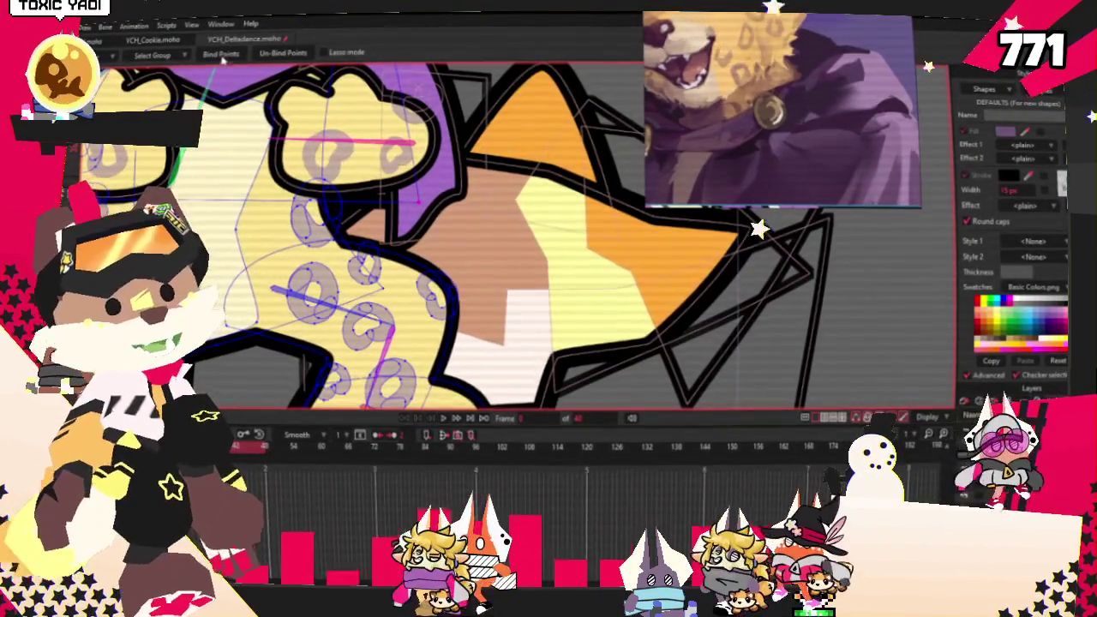
scroll(480, 231, down, 2)
scroll(480, 231, up, 3)
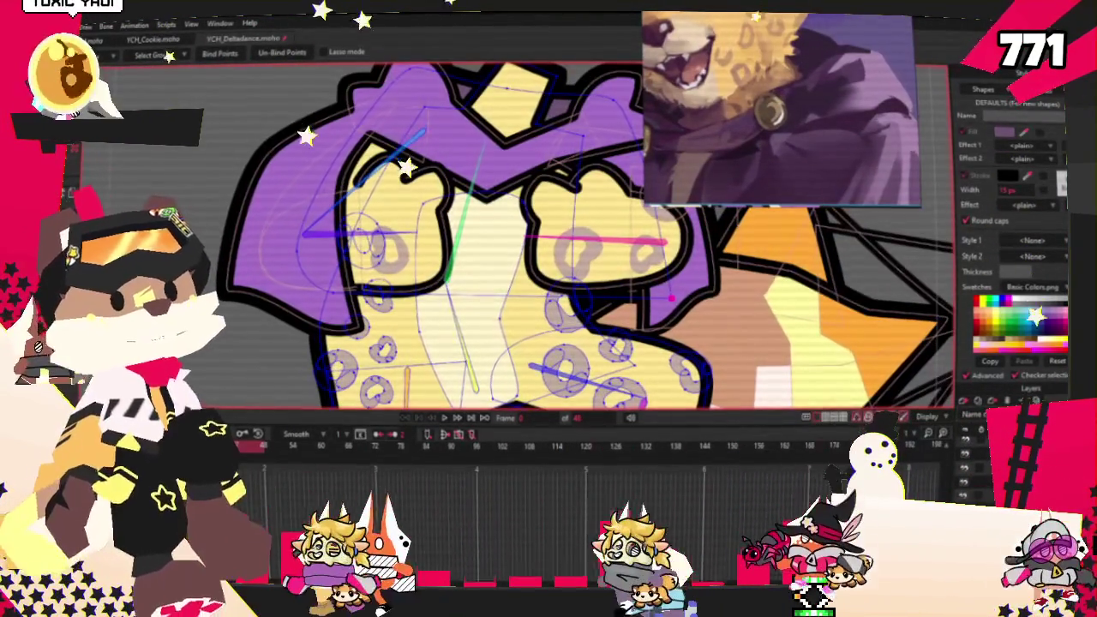
key(b)
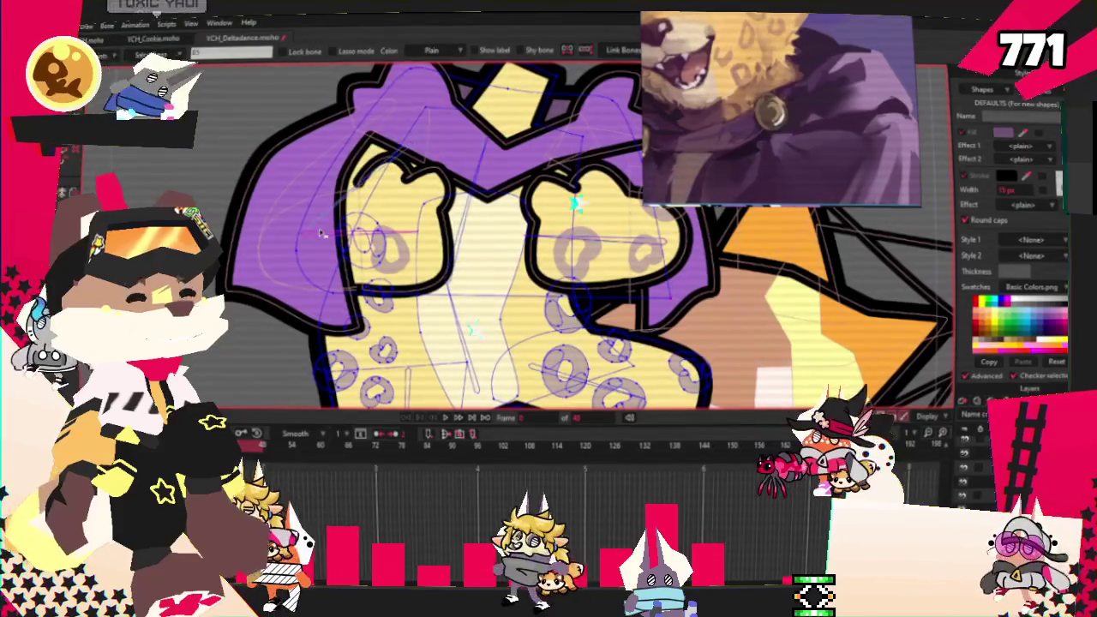
key(g)
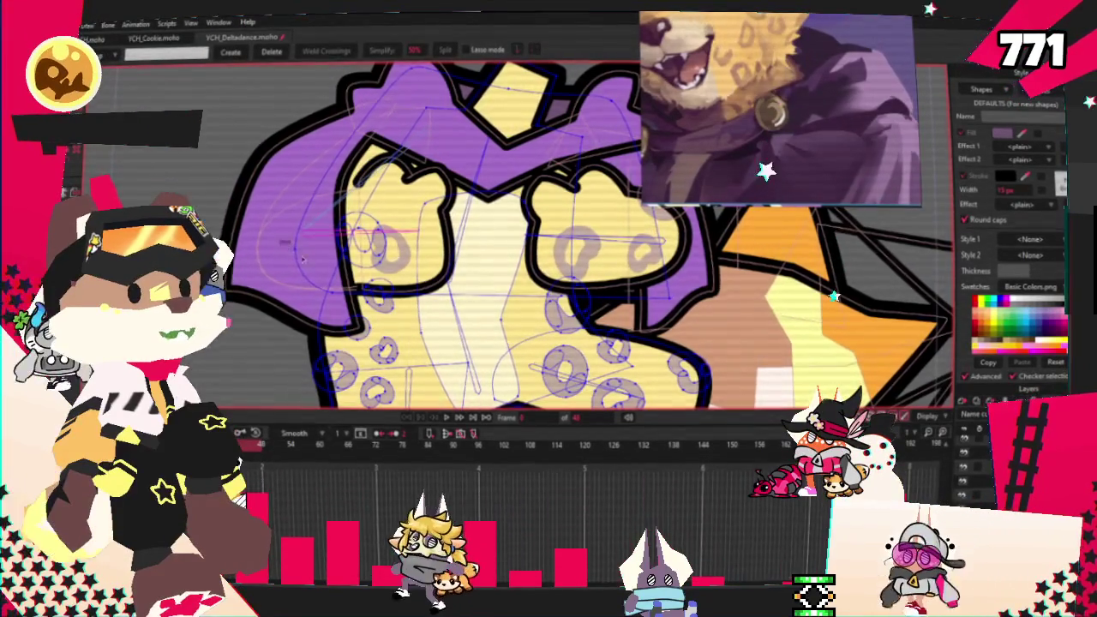
scroll(757, 251, up, 2)
scroll(244, 219, up, 1)
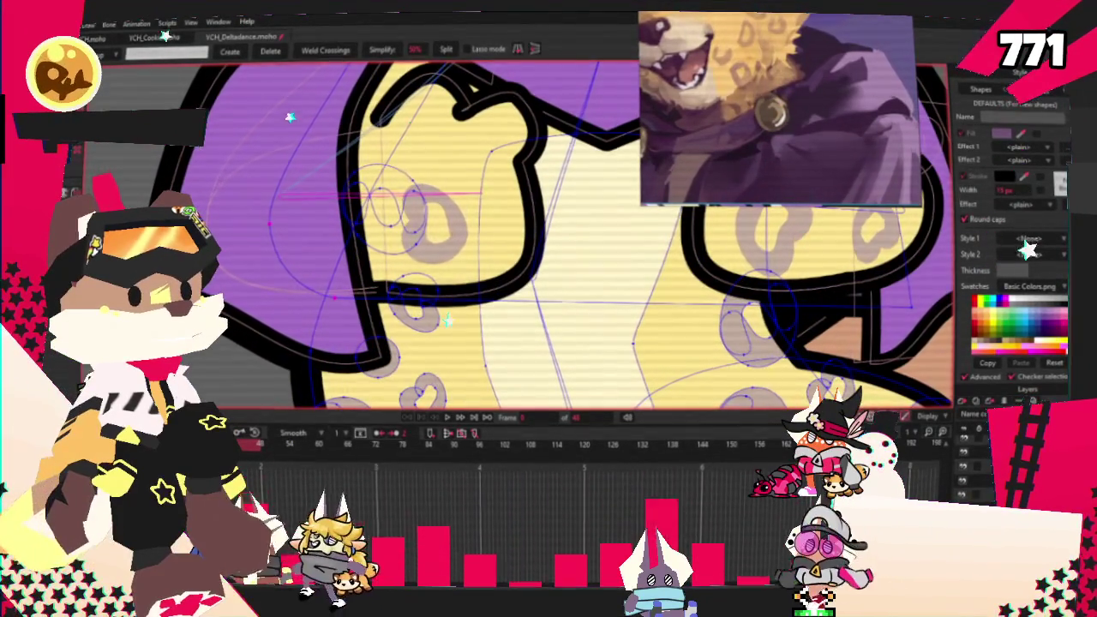
key(i)
scroll(410, 366, down, 3)
scroll(410, 366, down, 2)
scroll(274, 215, up, 2)
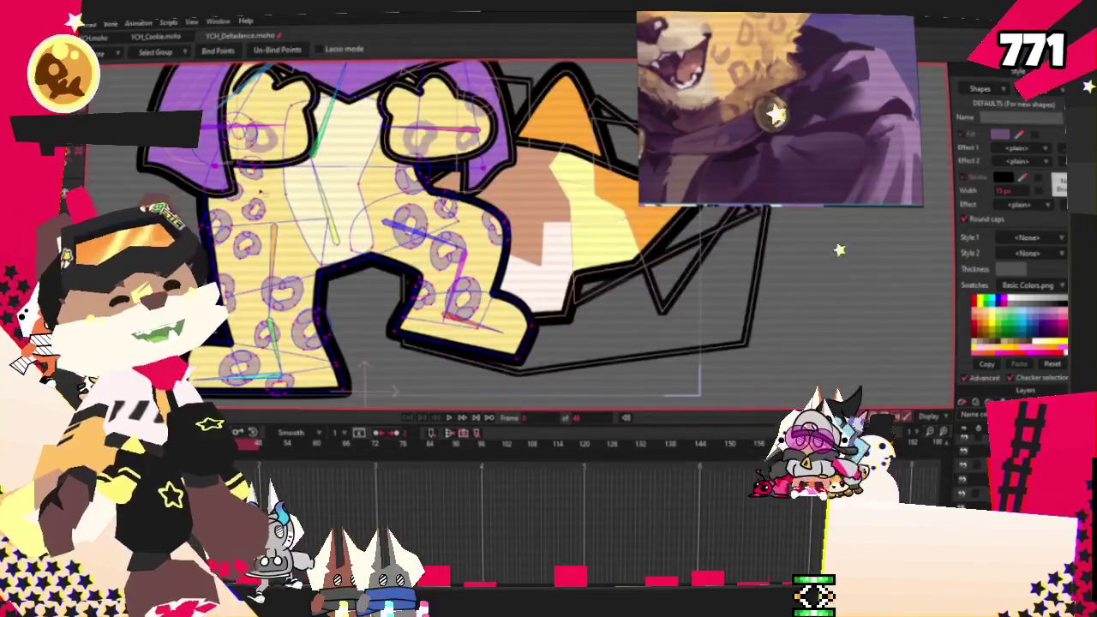
scroll(362, 233, down, 1)
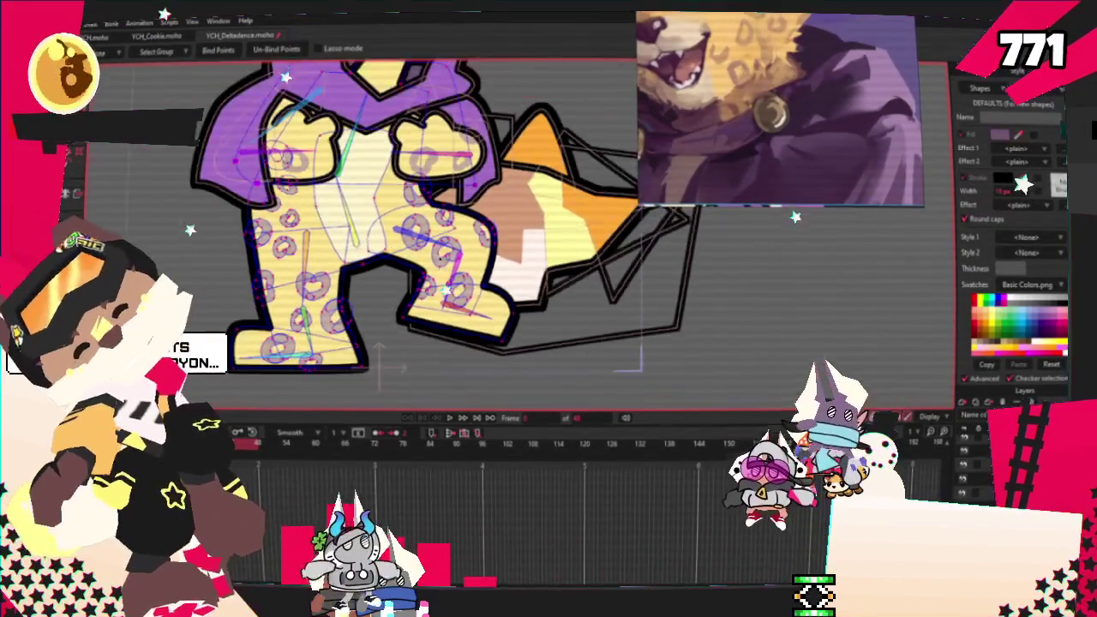
scroll(361, 233, down, 1)
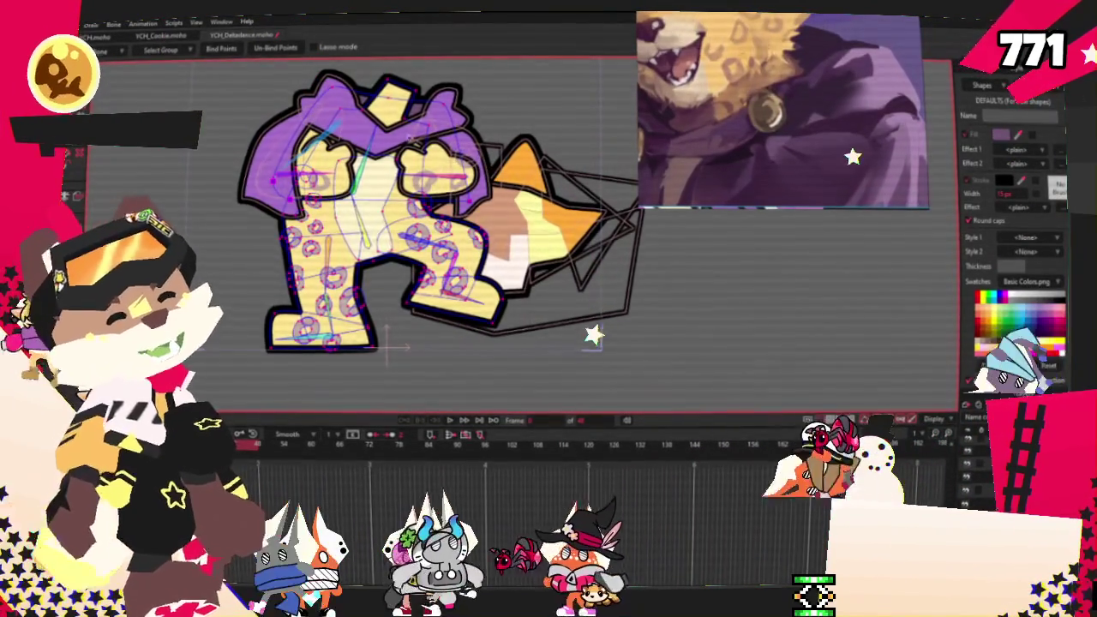
scroll(389, 270, up, 3)
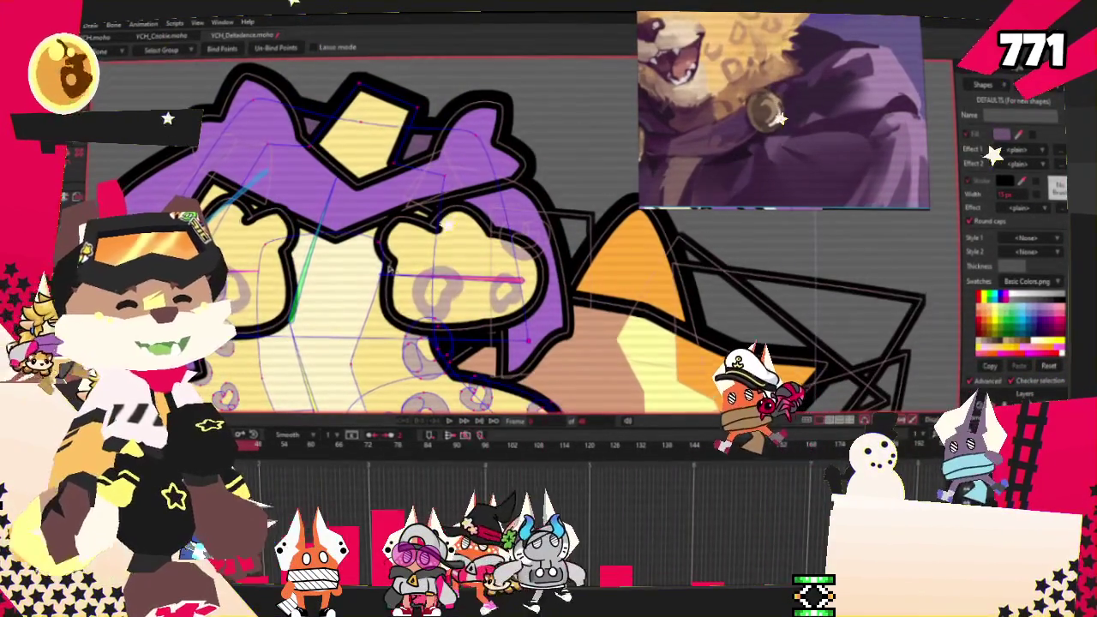
scroll(443, 205, down, 3)
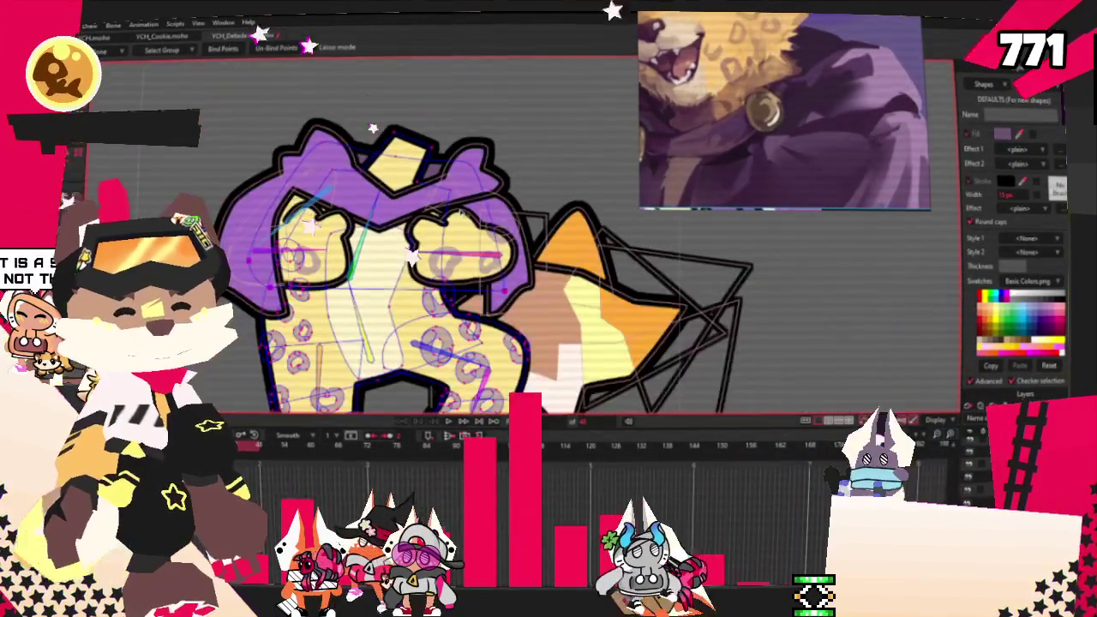
scroll(369, 122, down, 2)
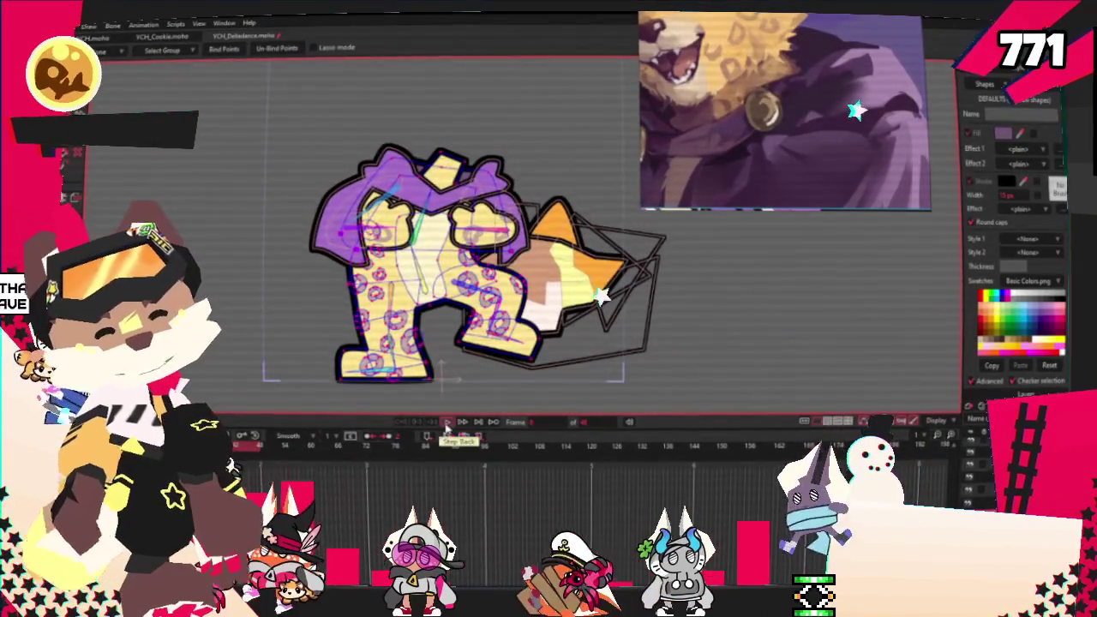
Step back three frames, then jump to frame 114 and play the animation.
click(439, 436)
click(439, 435)
click(439, 435)
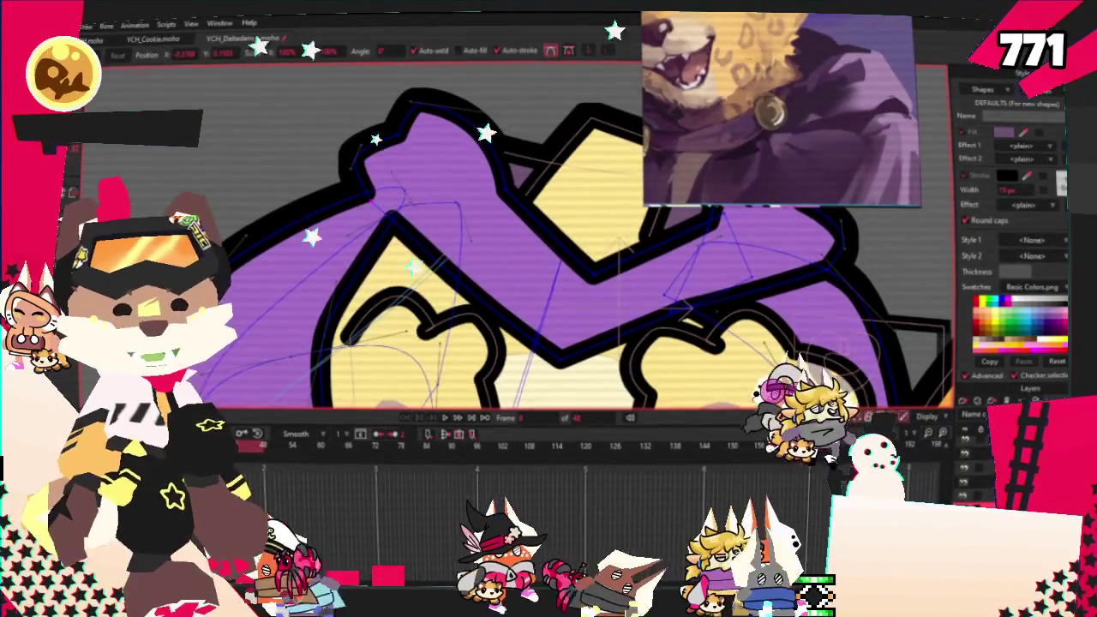
scroll(411, 172, down, 3)
scroll(411, 172, down, 3)
scroll(410, 173, up, 5)
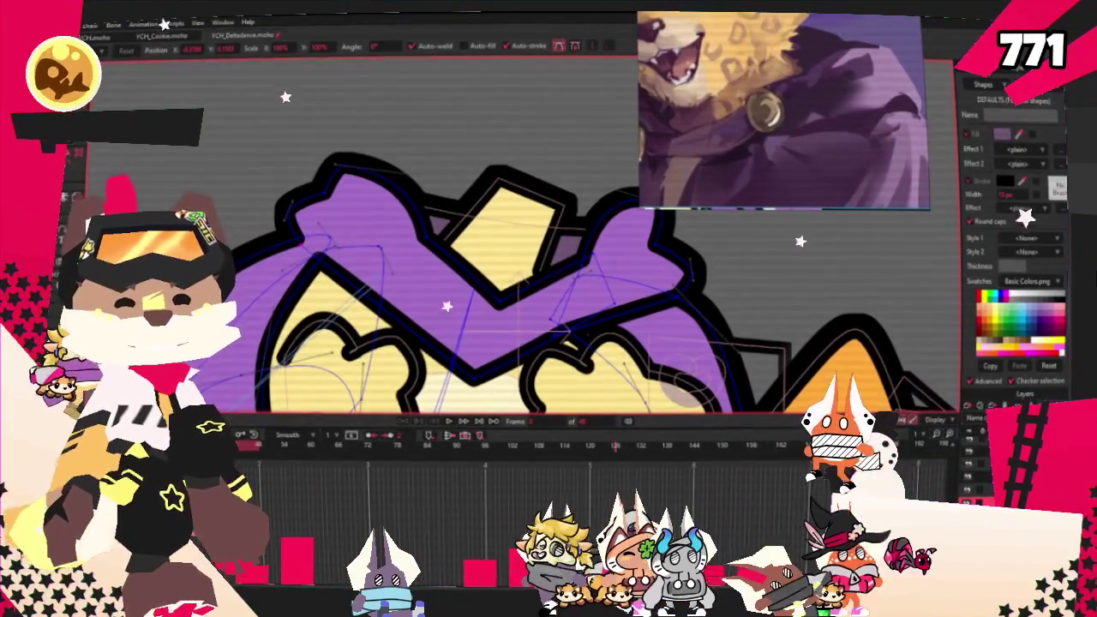
click(557, 478)
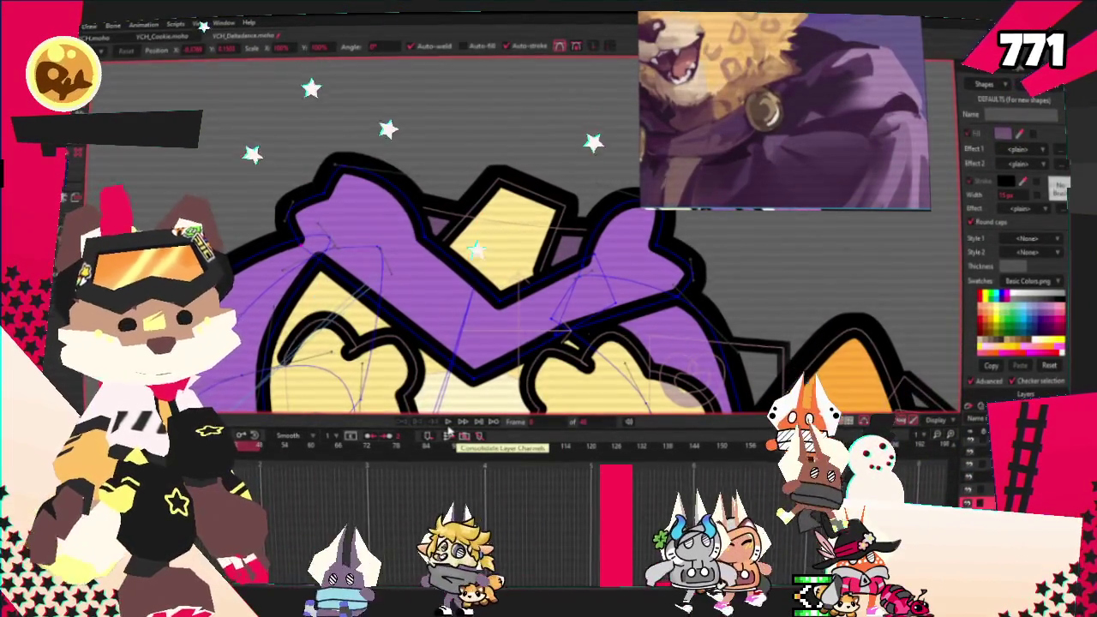
click(448, 423)
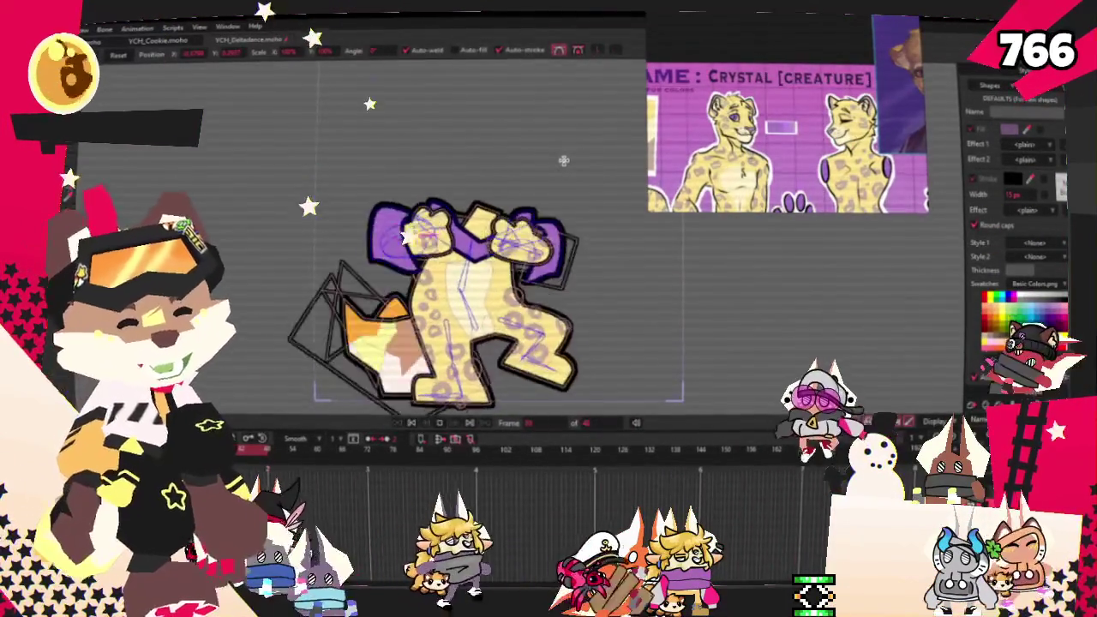
Stop playback, rewind to the first frame, and select all points of the old fox tail.
click(411, 423)
click(411, 423)
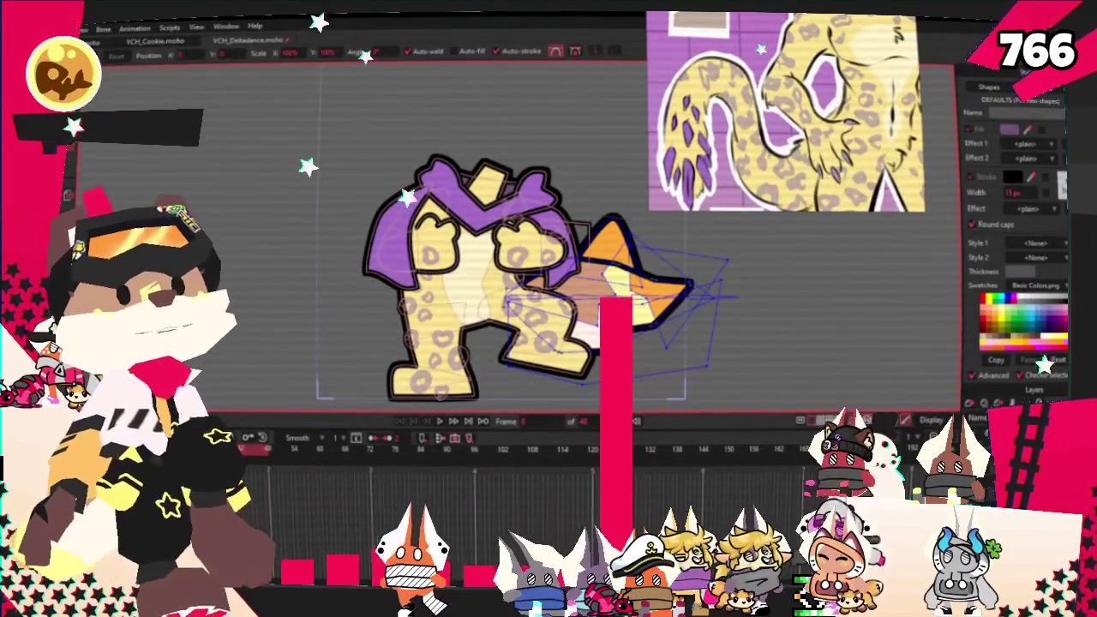
key(u)
key(ctrl+a)
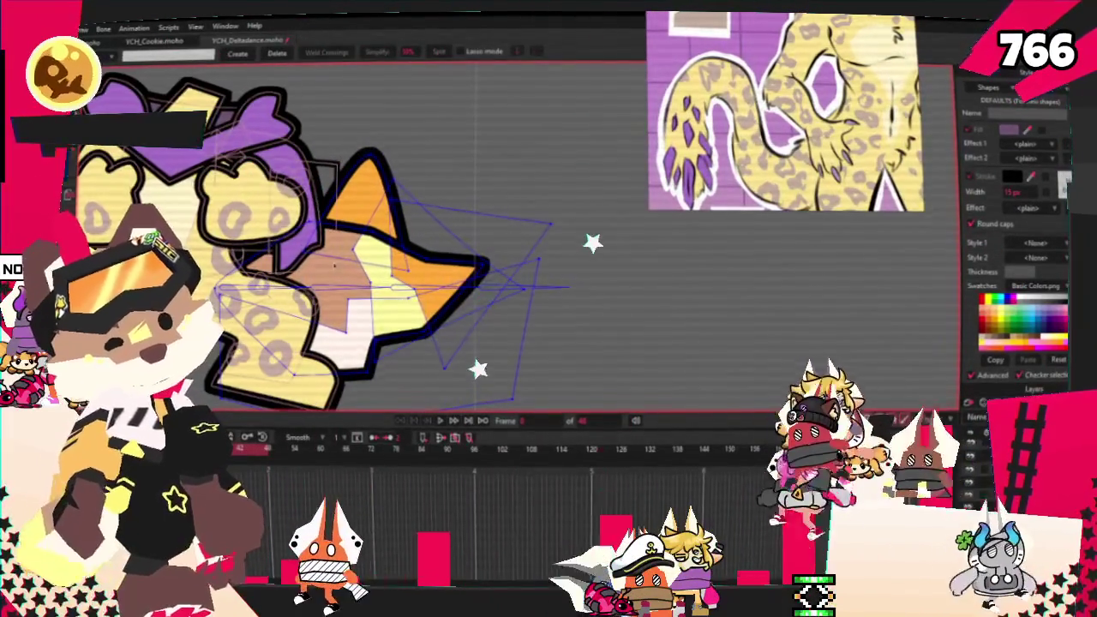
scroll(447, 242, down, 2)
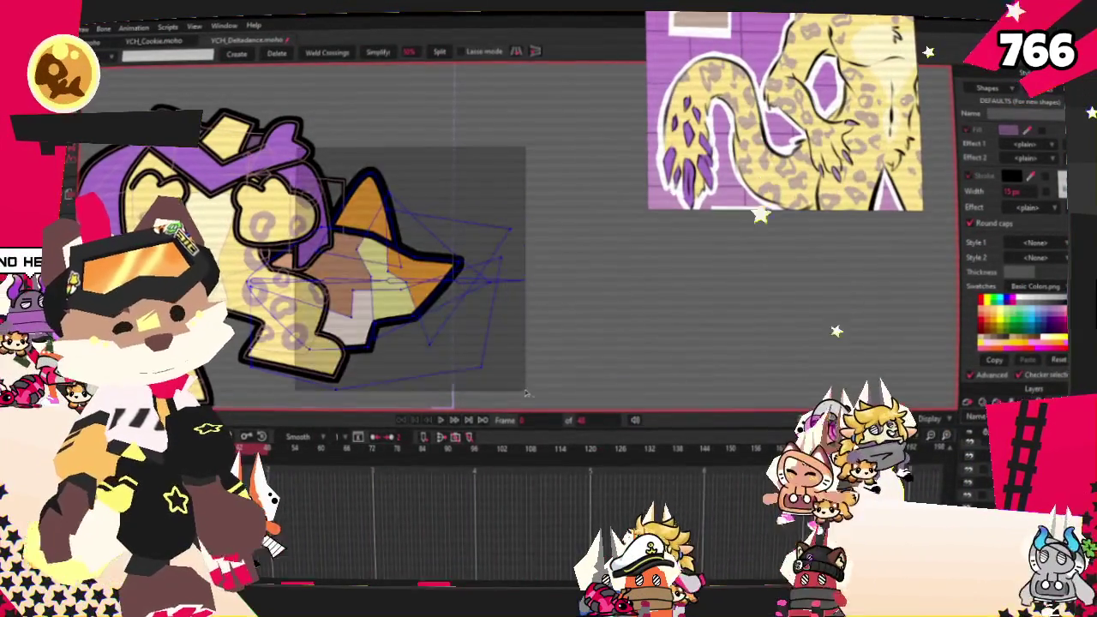
scroll(264, 248, up, 2)
scroll(264, 249, up, 1)
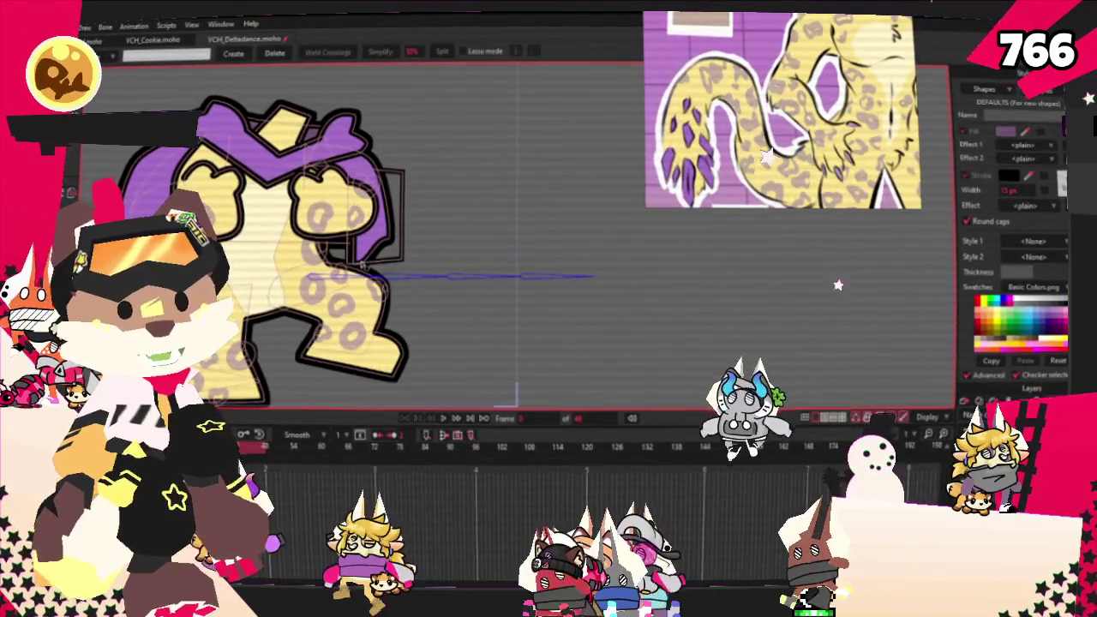
scroll(360, 270, up, 2)
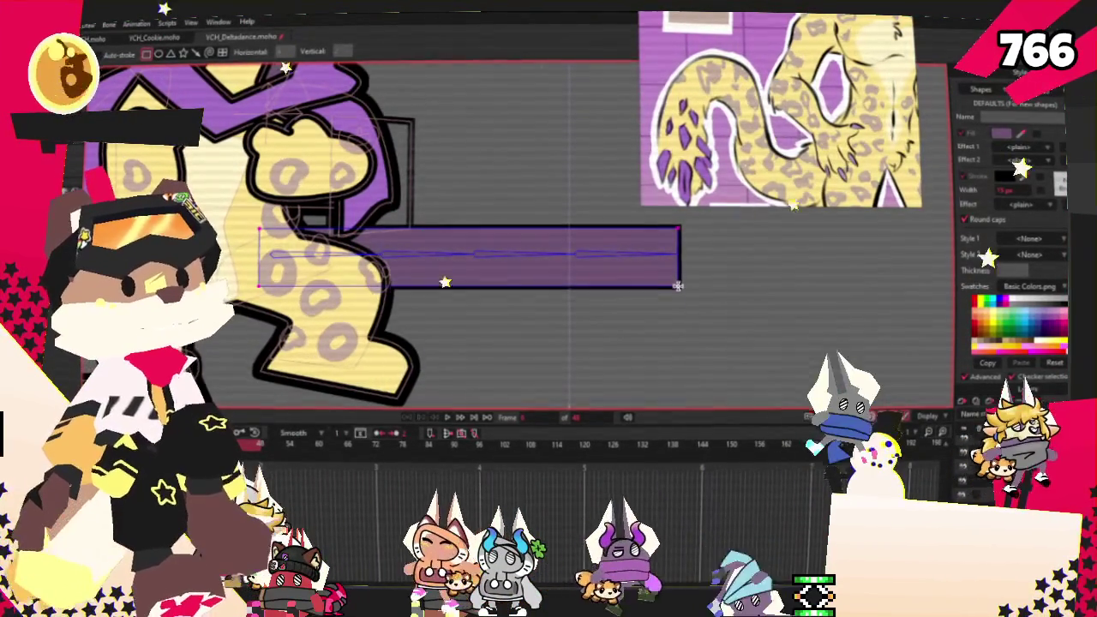
Create a long bar along the tail bone and fill it light yellow.
key(g)
key(ctrl+a)
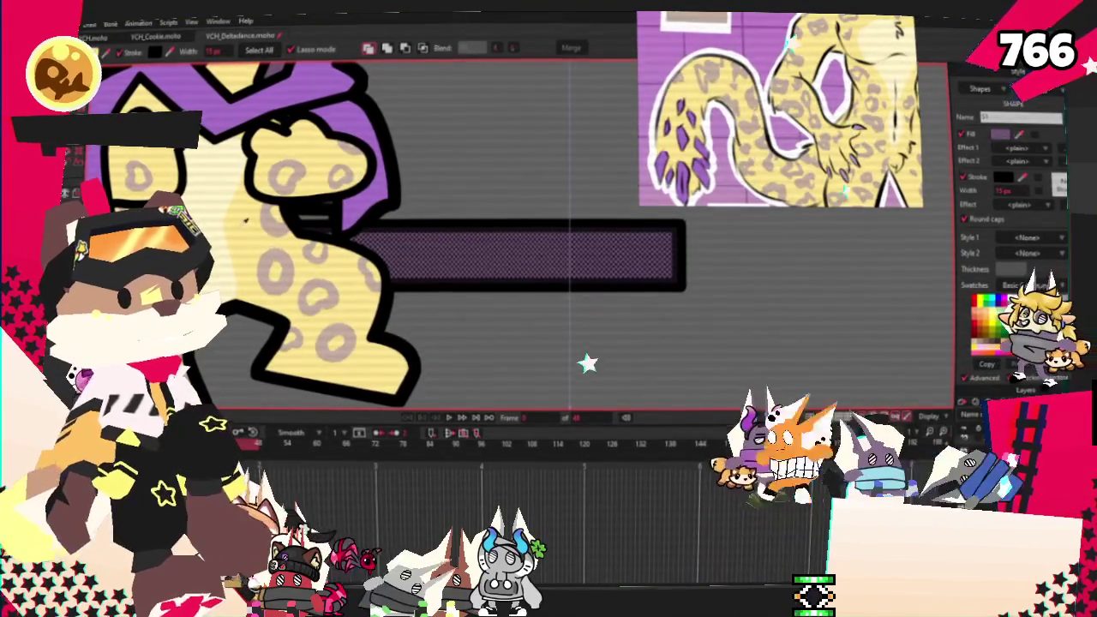
click(508, 334)
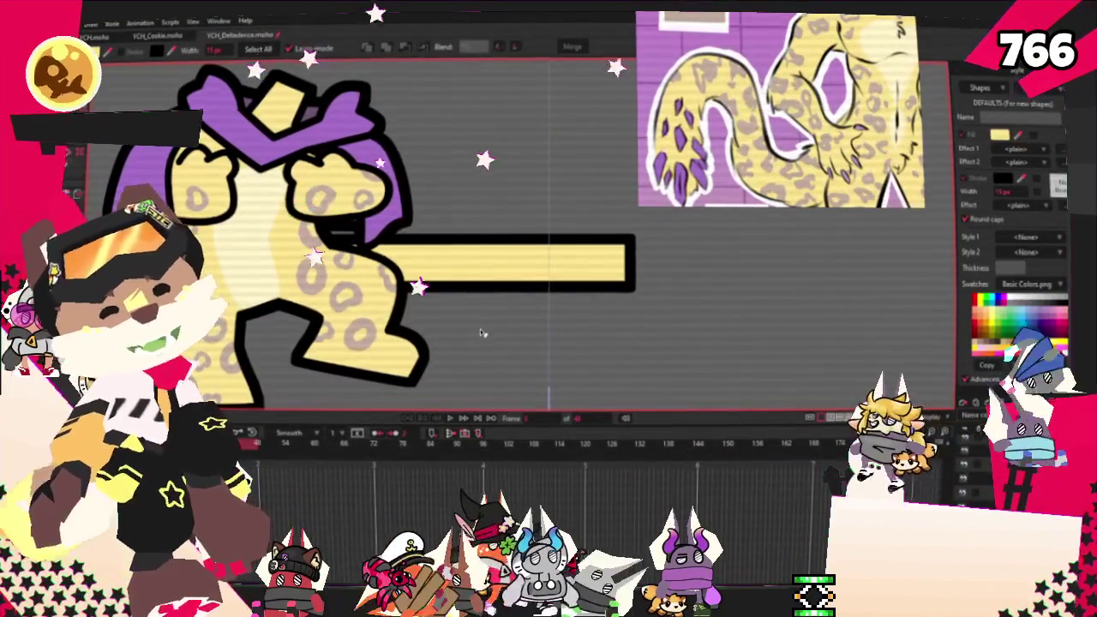
scroll(589, 236, up, 2)
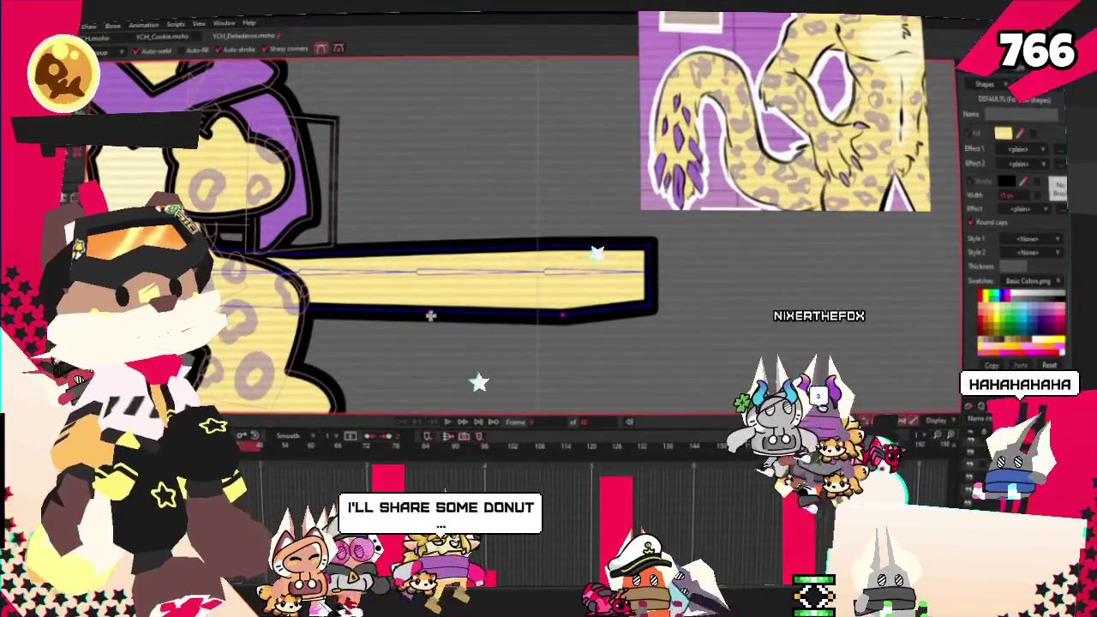
Slope the bar's lower edge so the tail tapers to a point.
drag(564, 306, 419, 315)
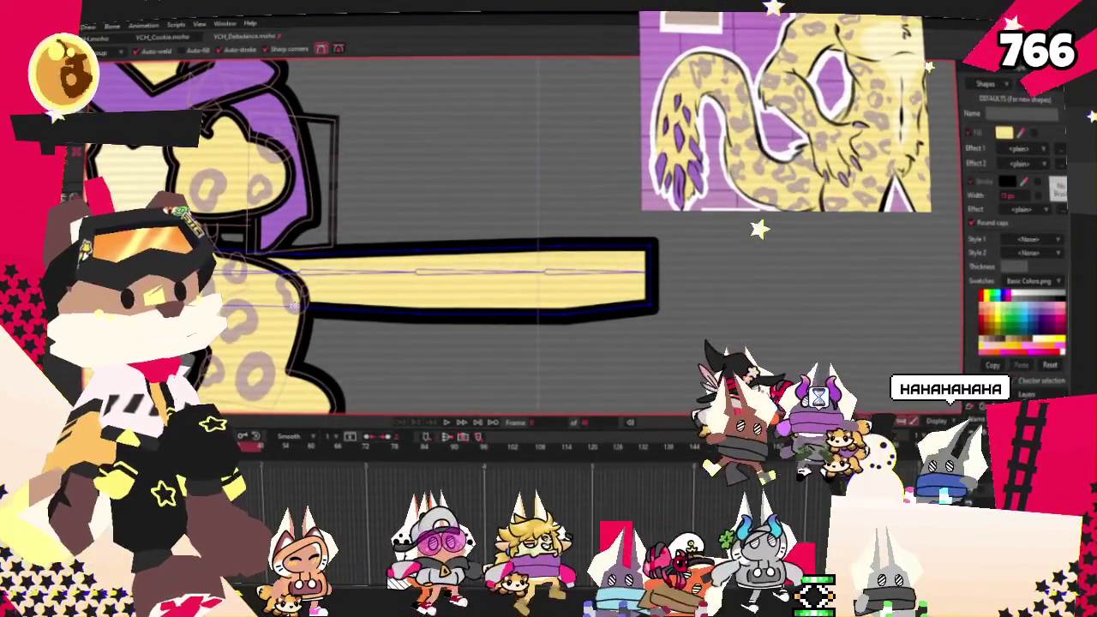
key(t)
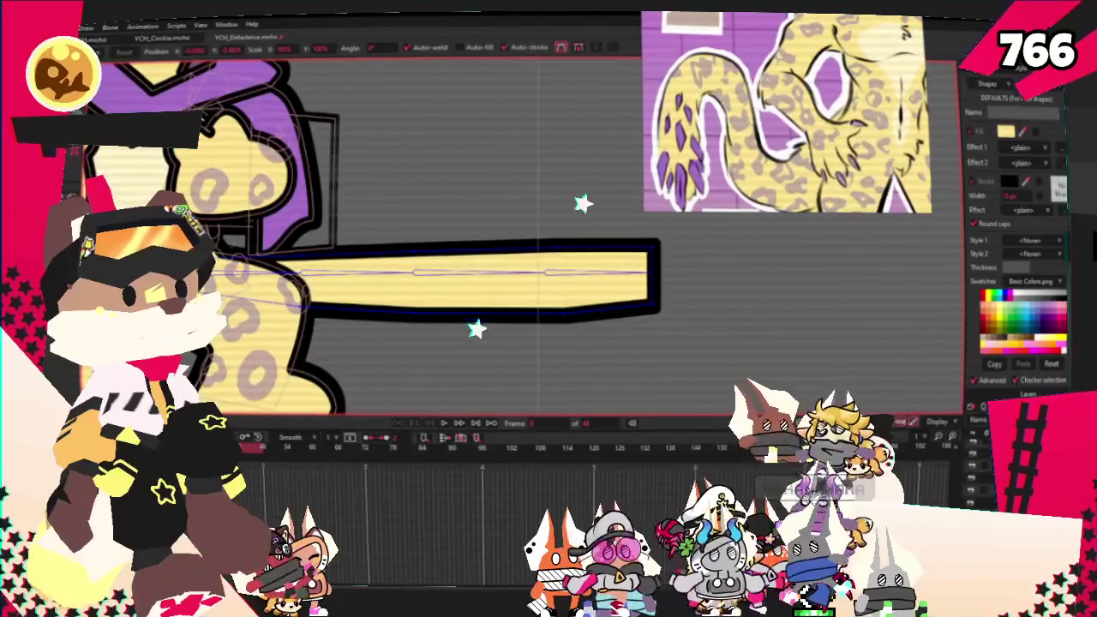
scroll(575, 257, down, 2)
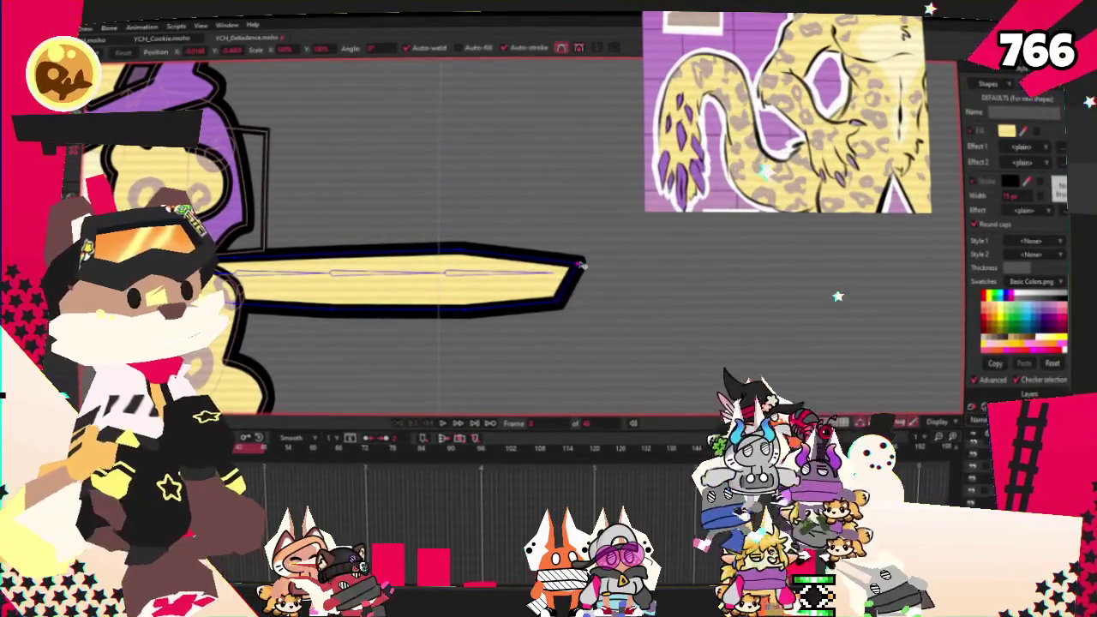
scroll(539, 223, down, 1)
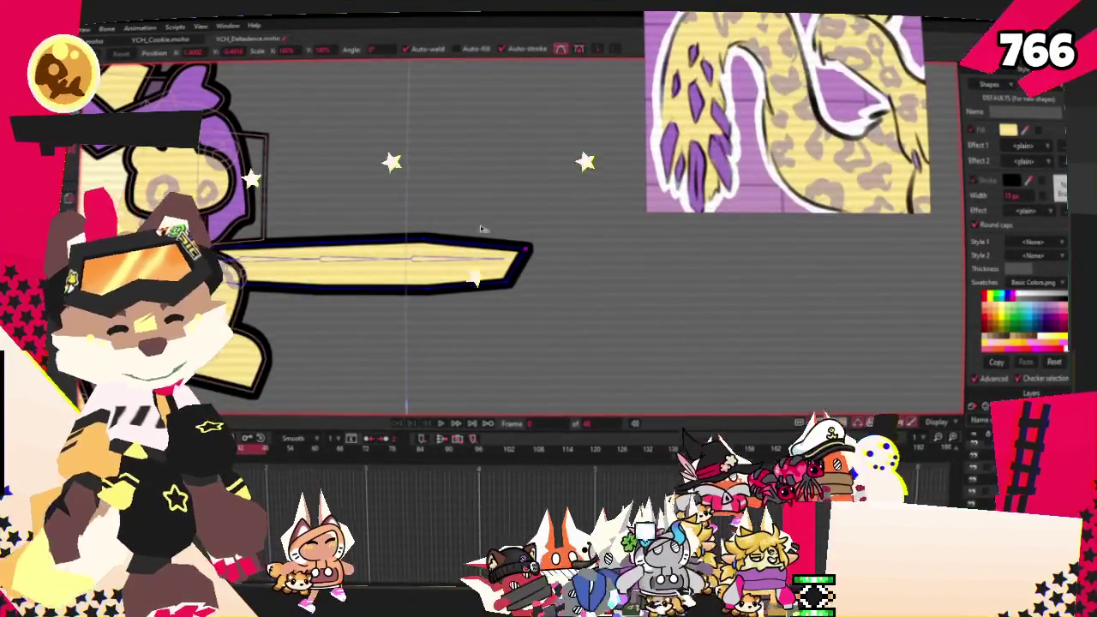
scroll(485, 225, up, 1)
Draw a purple triangular spike near the tail's end.
key(r)
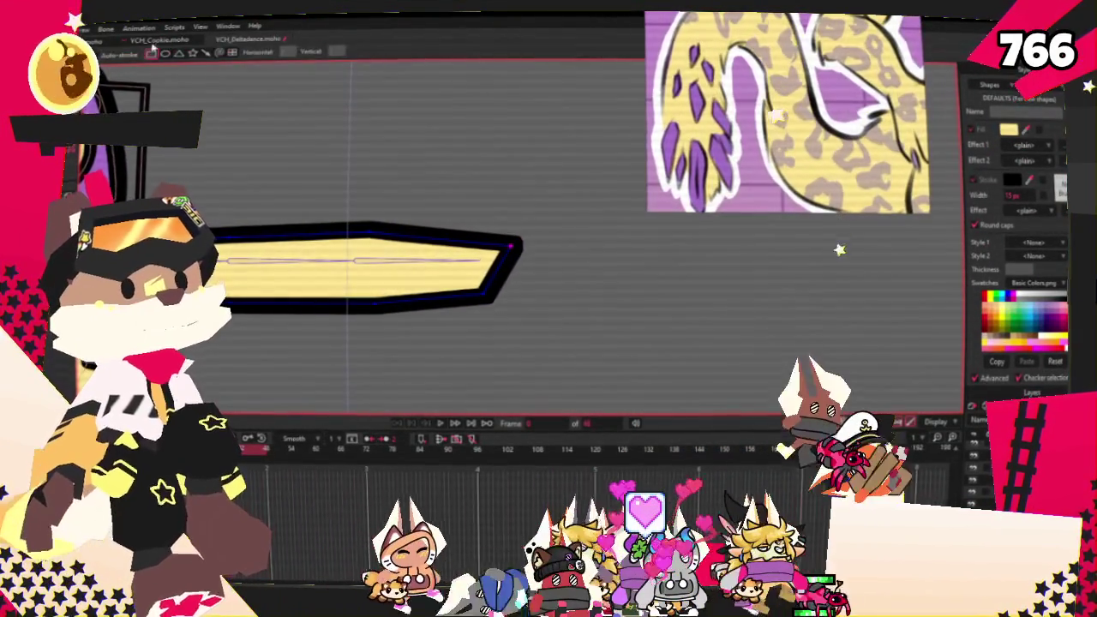
click(178, 53)
drag(441, 191, 577, 254)
key(Escape)
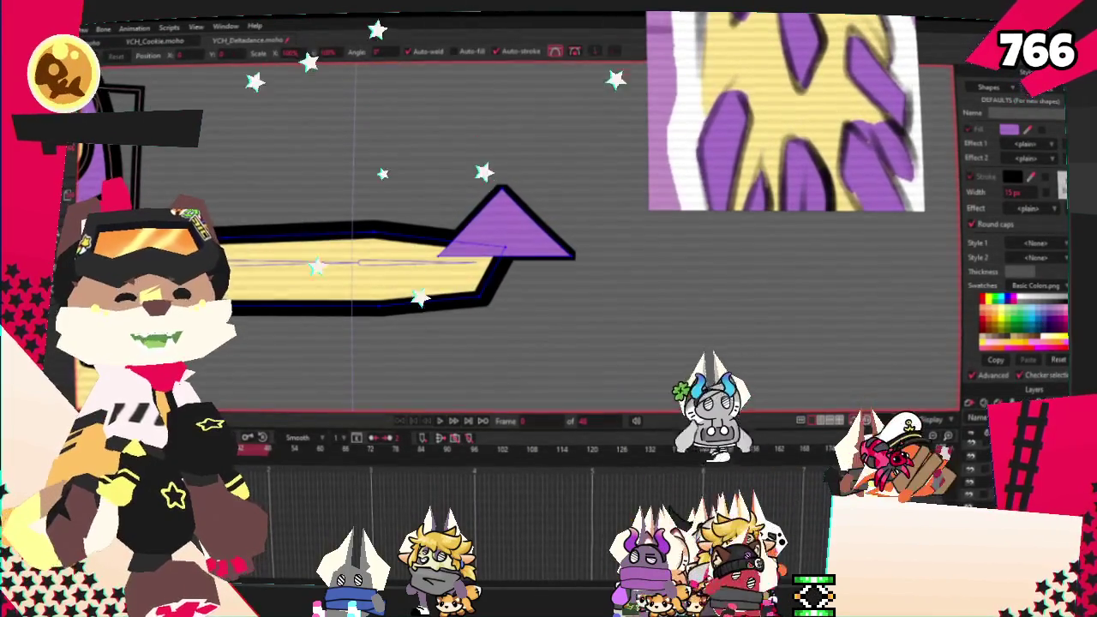
Sweep the purple spike back by moving its tip and peak, then duplicate it onto the tail's lower edge.
drag(573, 254, 600, 265)
drag(501, 187, 437, 193)
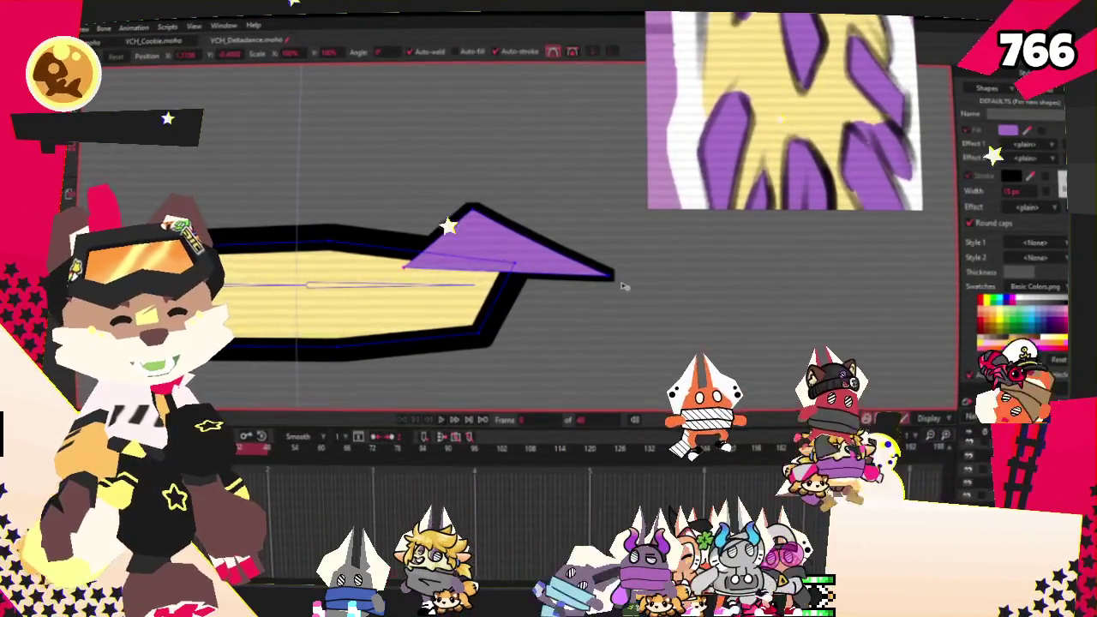
drag(613, 275, 598, 296)
drag(471, 205, 490, 224)
drag(636, 285, 632, 272)
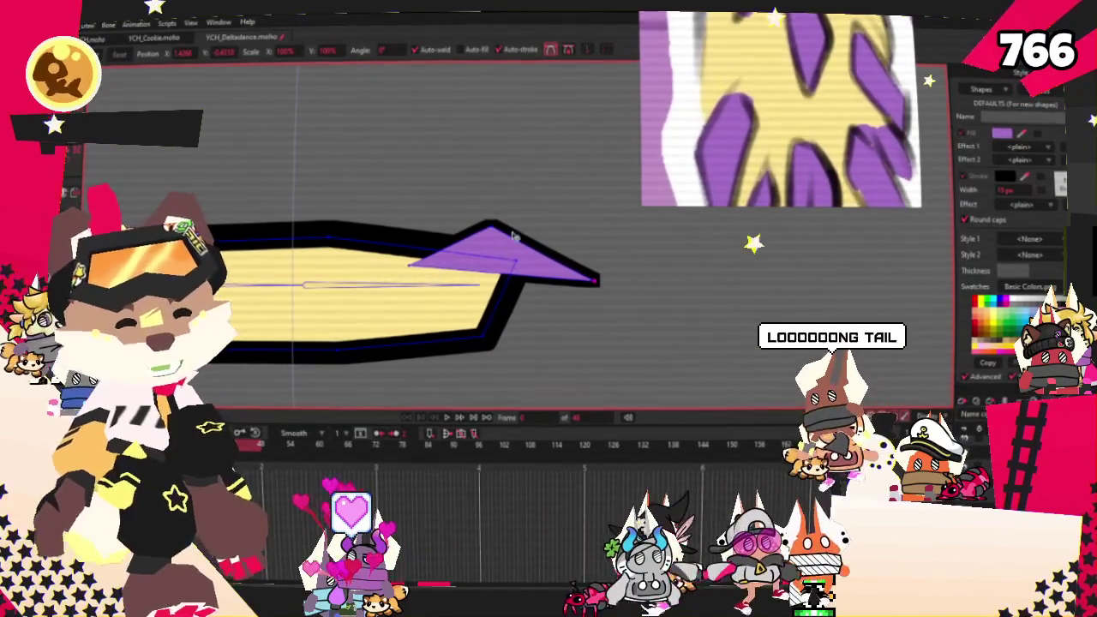
click(534, 254)
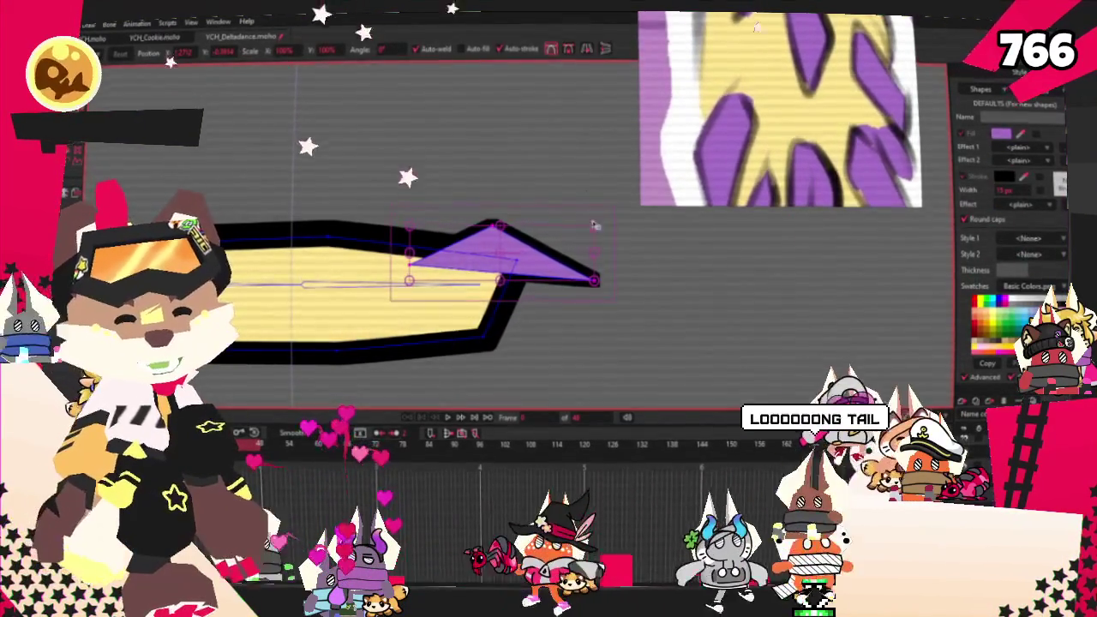
key(space)
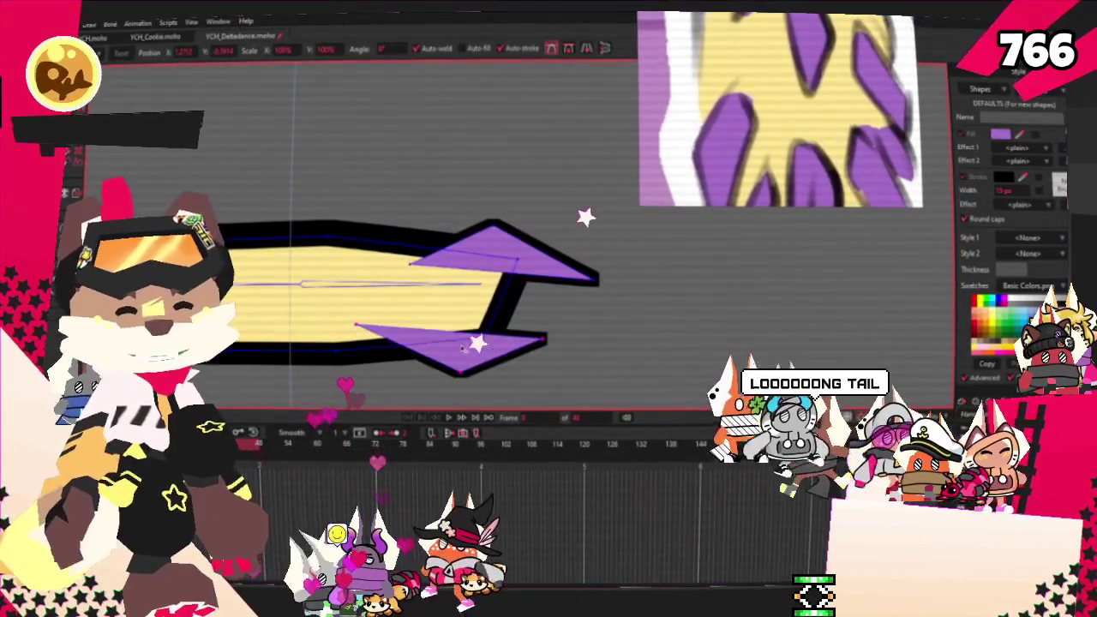